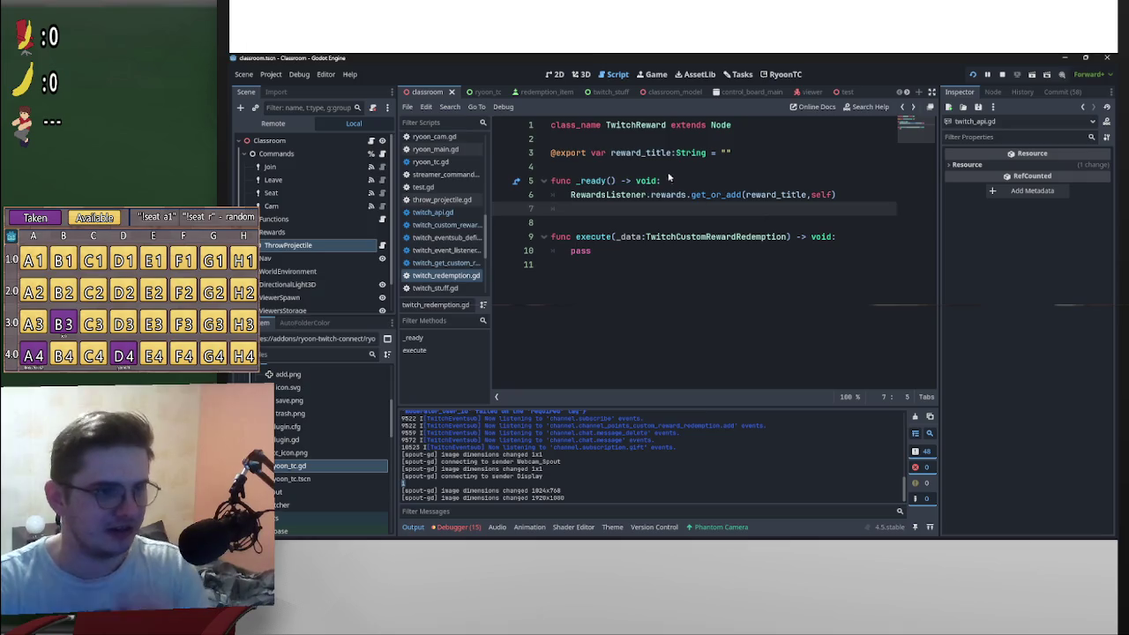
Step: Rename the exported reward_title variable to reward_id in twitch_redemption.gd and save
mouse_move(673, 153)
left_mouse_down()
mouse_move(621, 155)
mouse_move(647, 155)
left_mouse_up()
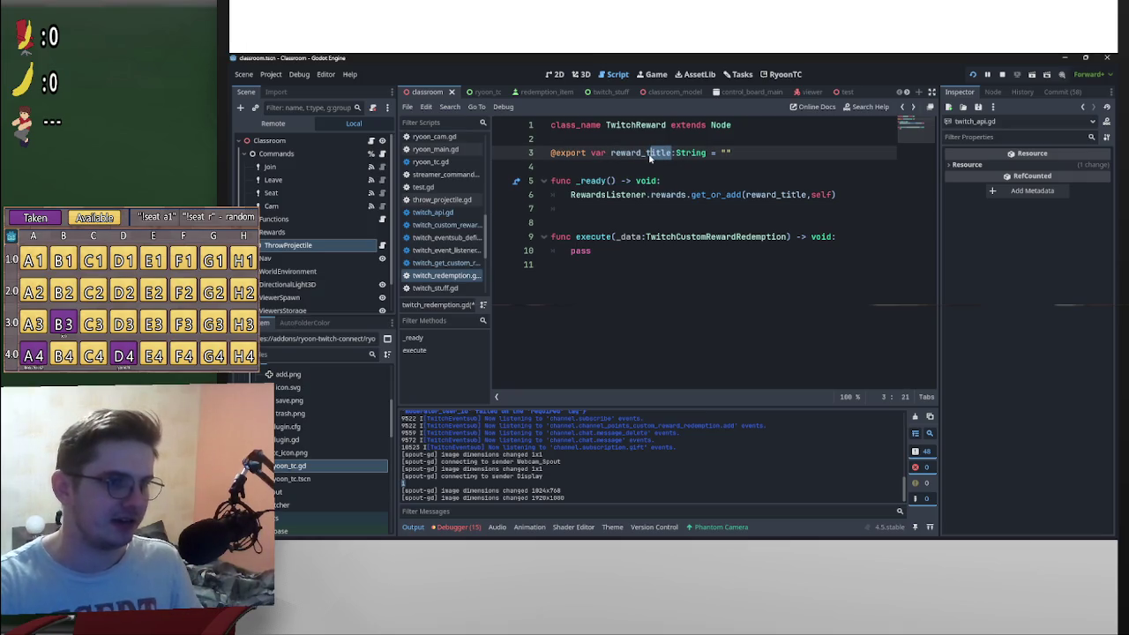
type("uid")
key("Left")
key("BackSpace")
left_click(759, 142)
key("ctrl+s")
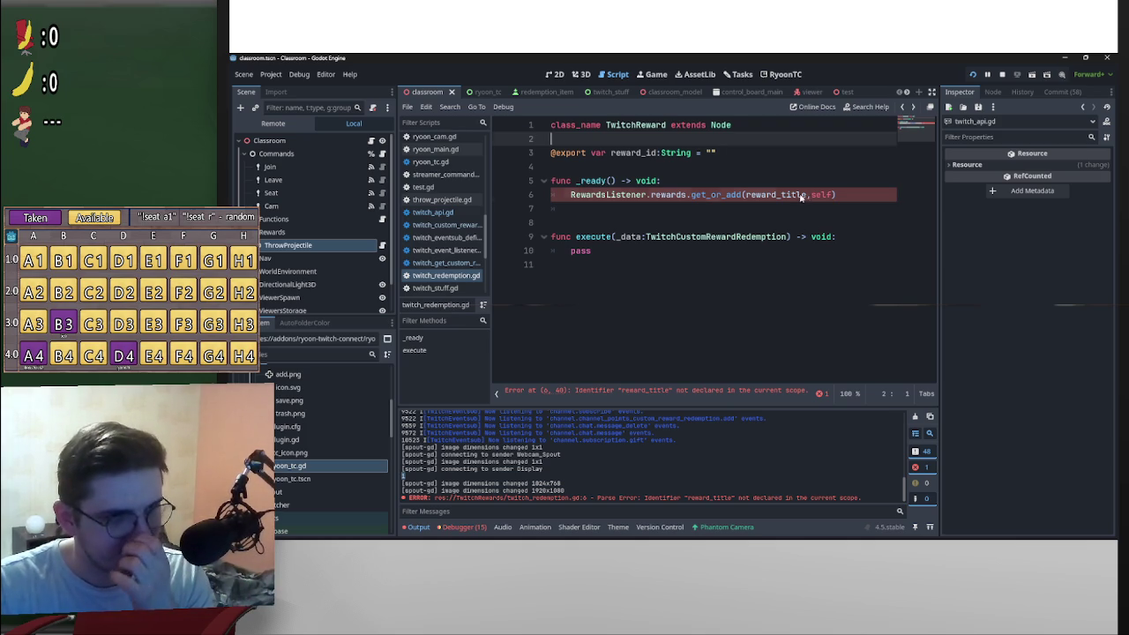
Step: Replace reward_title with reward_id on line 6 and save the script again
left_click_drag(805, 198, 779, 196)
type("id")
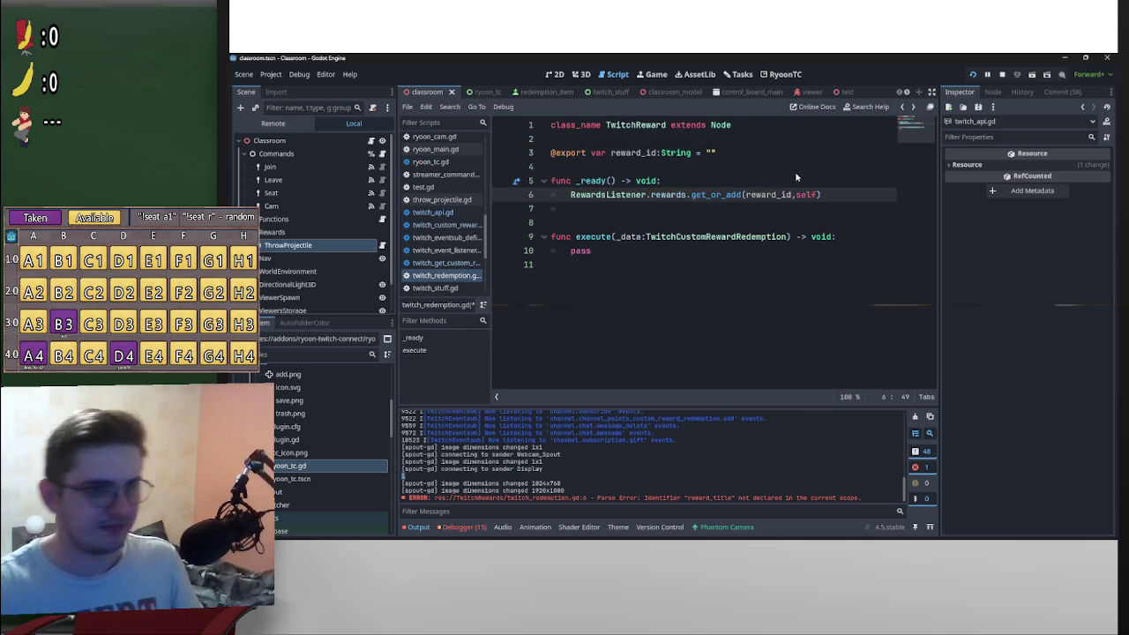
left_click(794, 171)
key("ctrl+s")
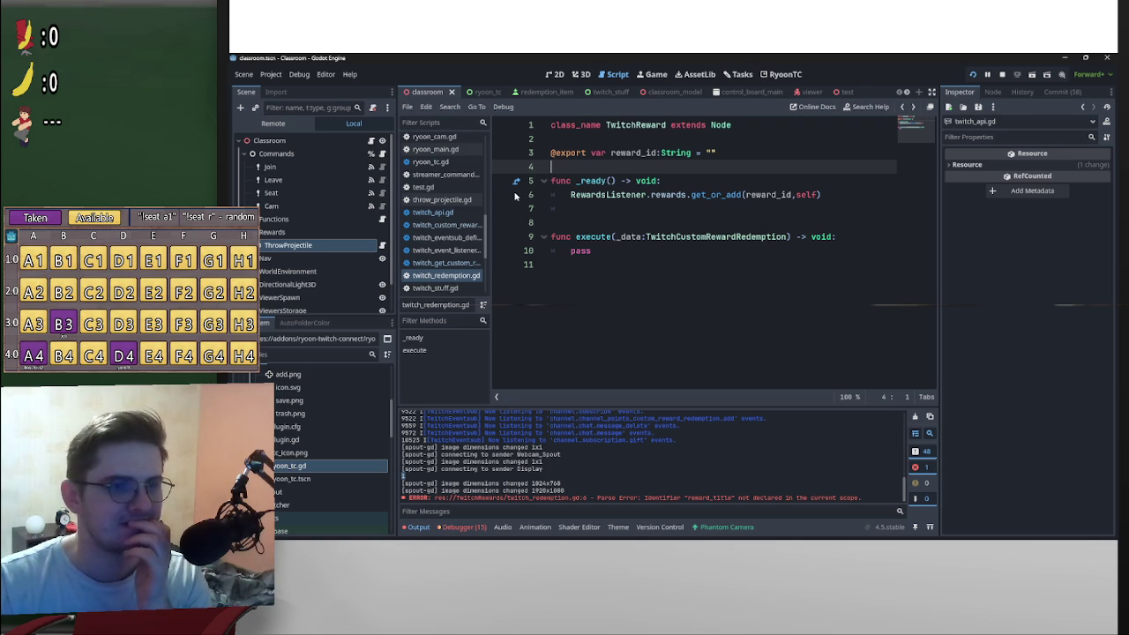
Step: In RewardsListener, change the reward lookups on lines 7 and 10 from .title to .id
left_click(694, 196)
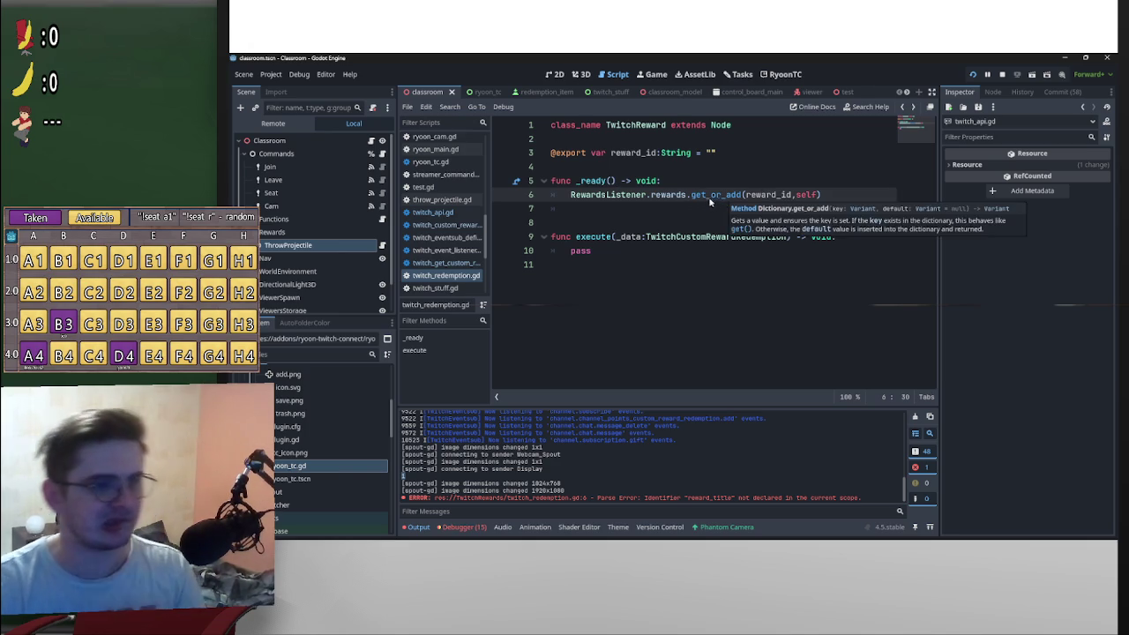
left_click(620, 196, "ctrl")
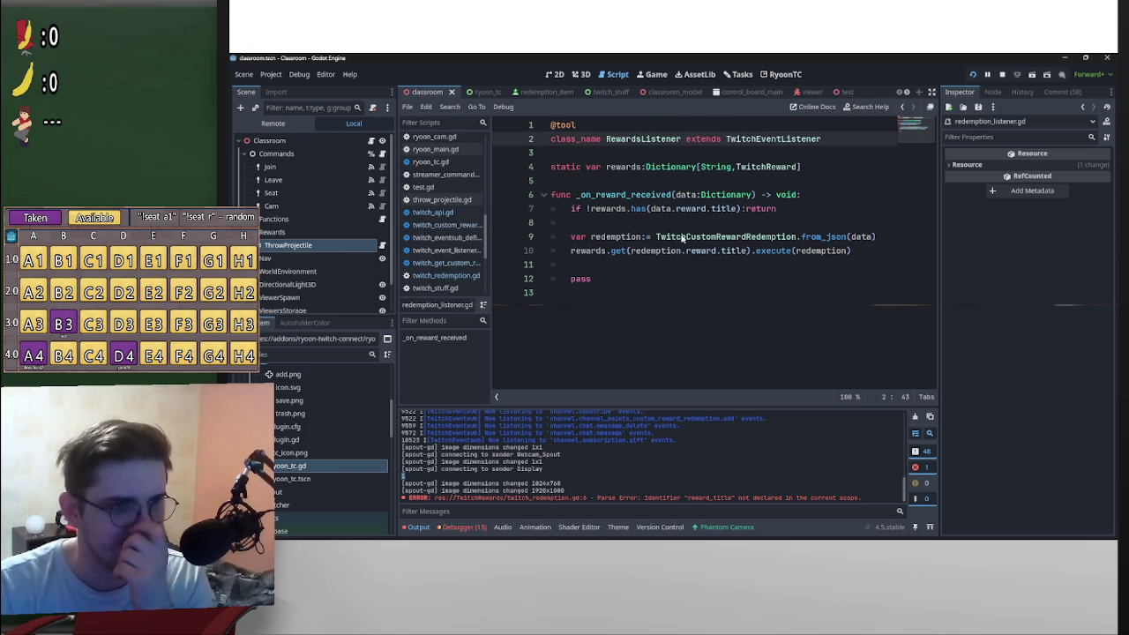
left_click(731, 214)
double_click(717, 211)
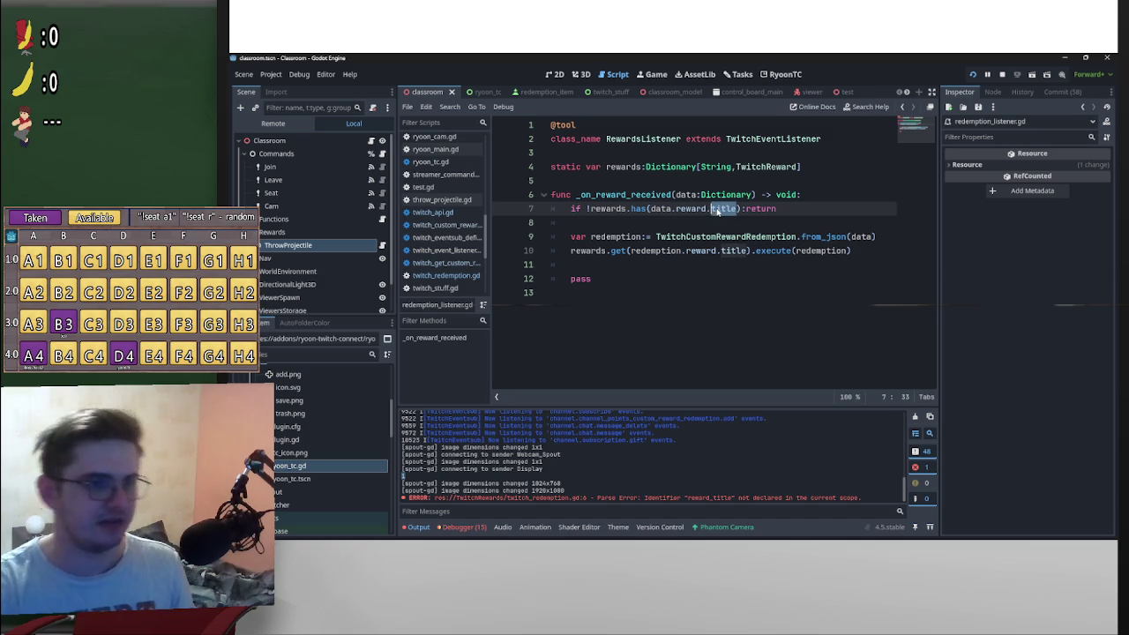
type("id")
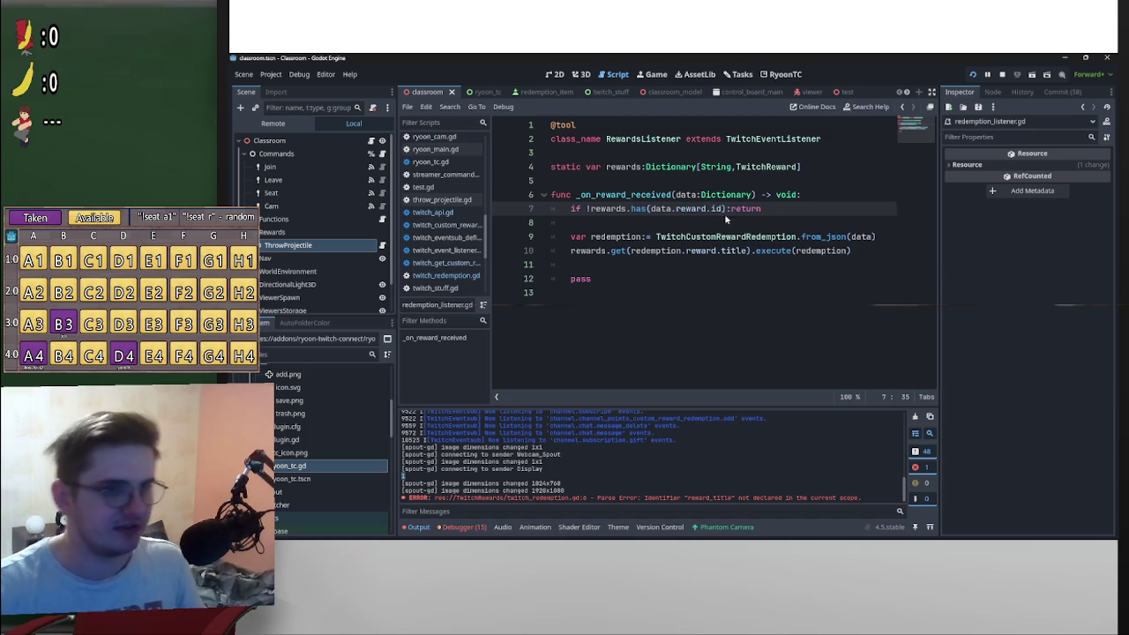
double_click(725, 252)
type("id")
left_click(827, 208)
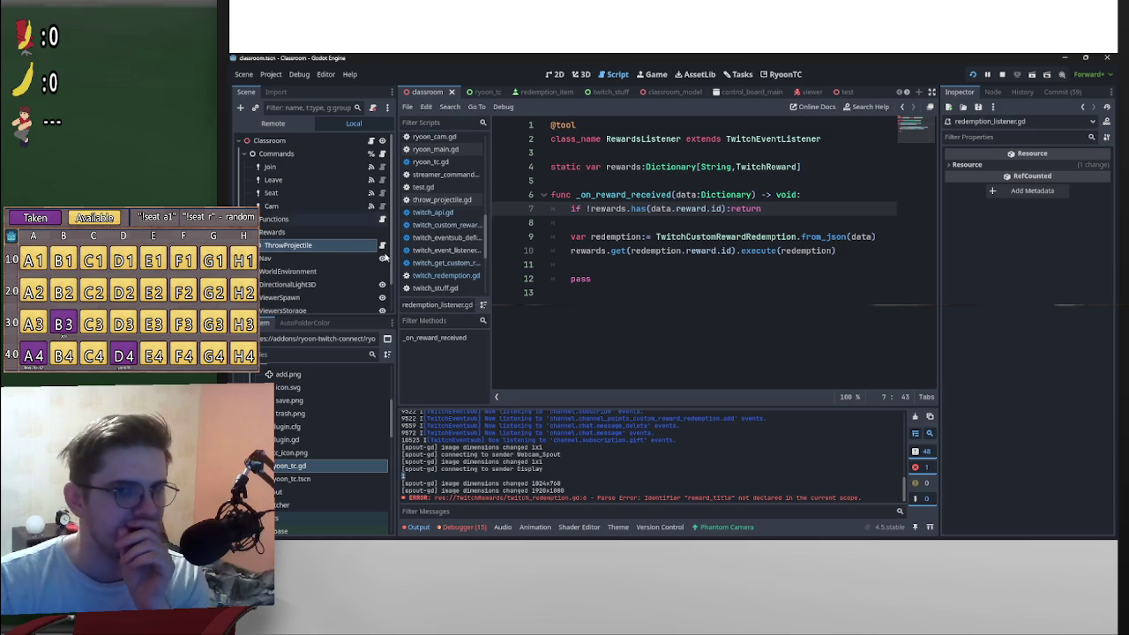
left_click(291, 245)
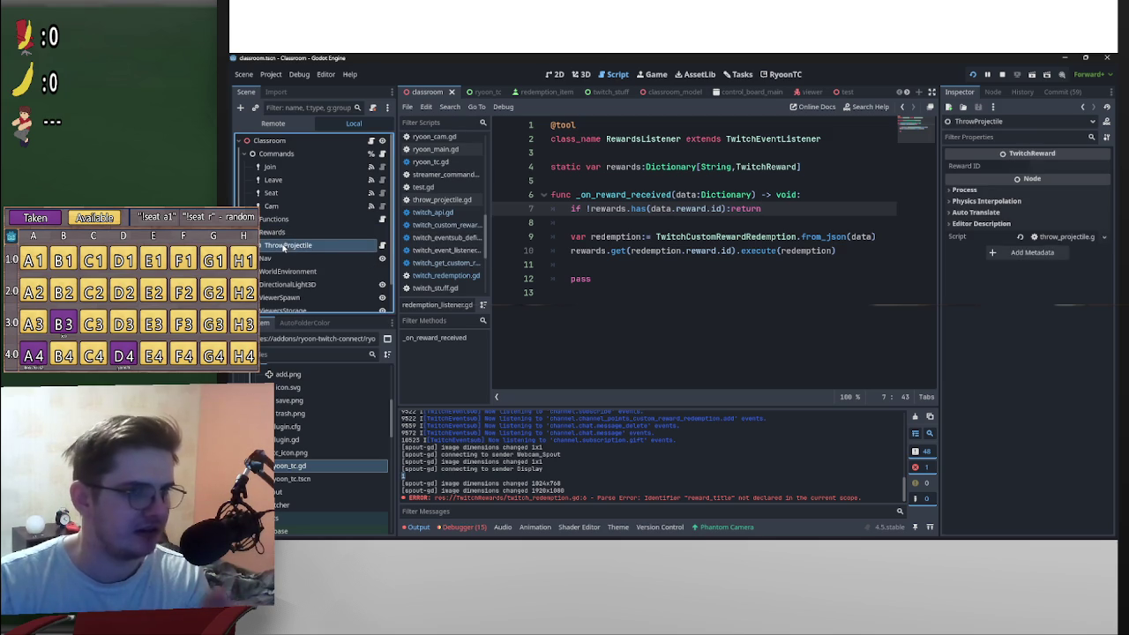
left_click(781, 76)
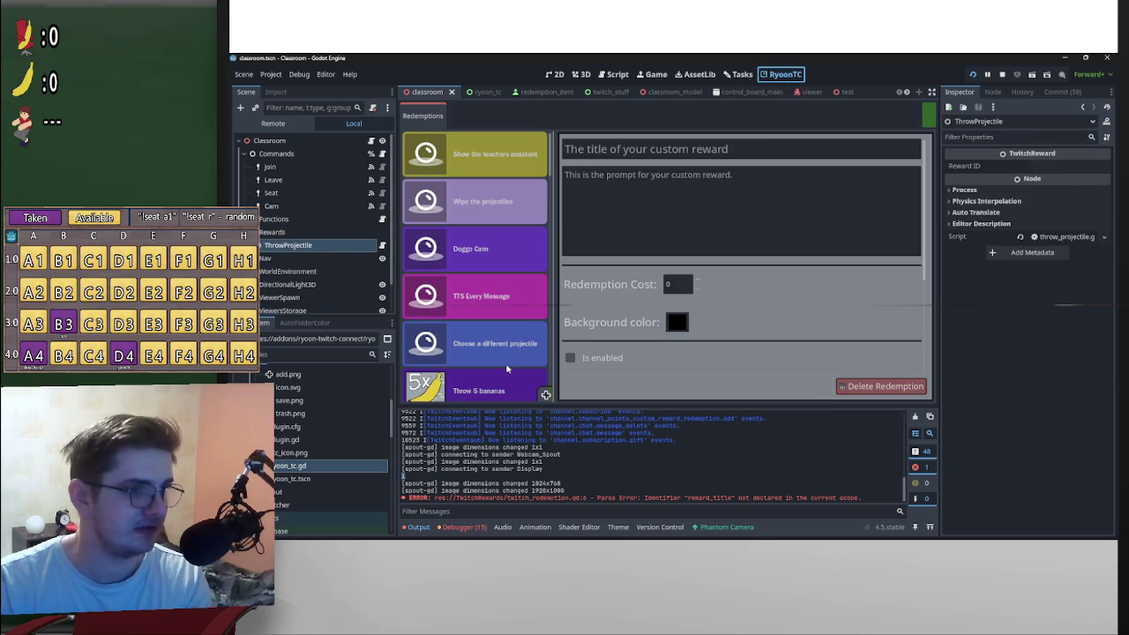
scroll(508, 369, "down", 1)
scroll(507, 368, "down", 2)
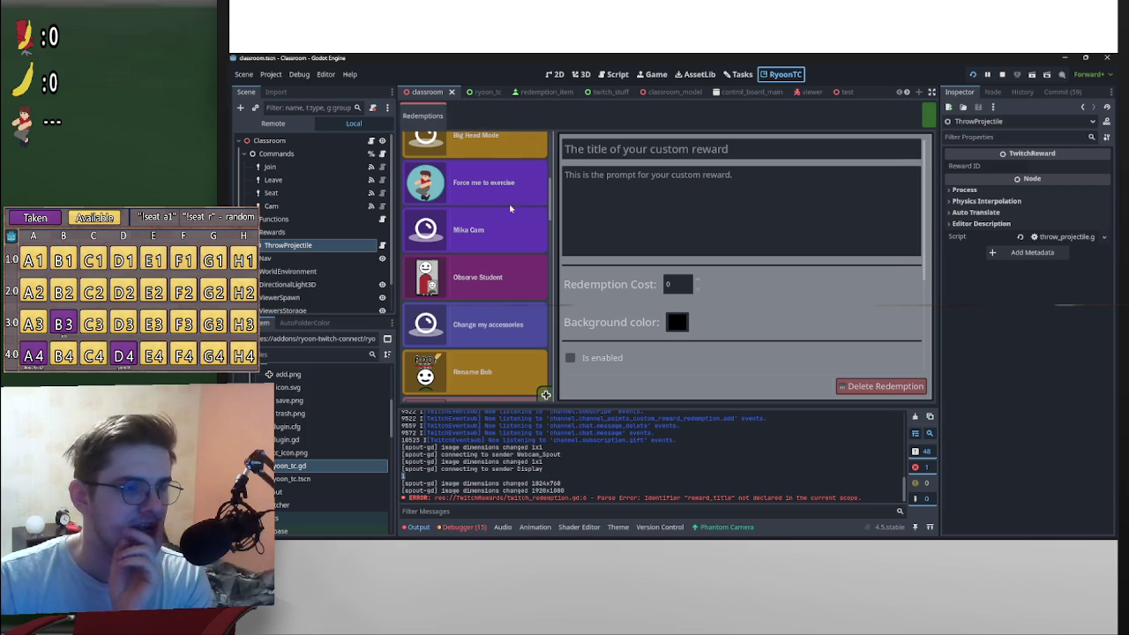
scroll(486, 198, "down", 2)
scroll(502, 176, "up", 4)
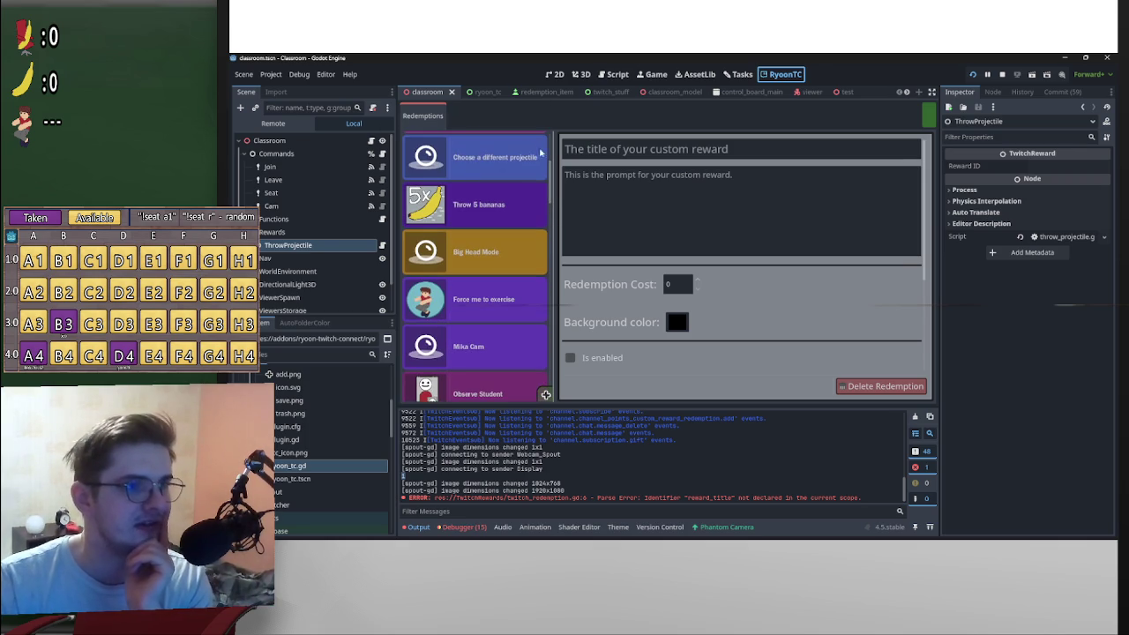
left_click_drag(550, 169, 559, 313)
scroll(496, 245, "up", 2)
scroll(496, 245, "down", 4)
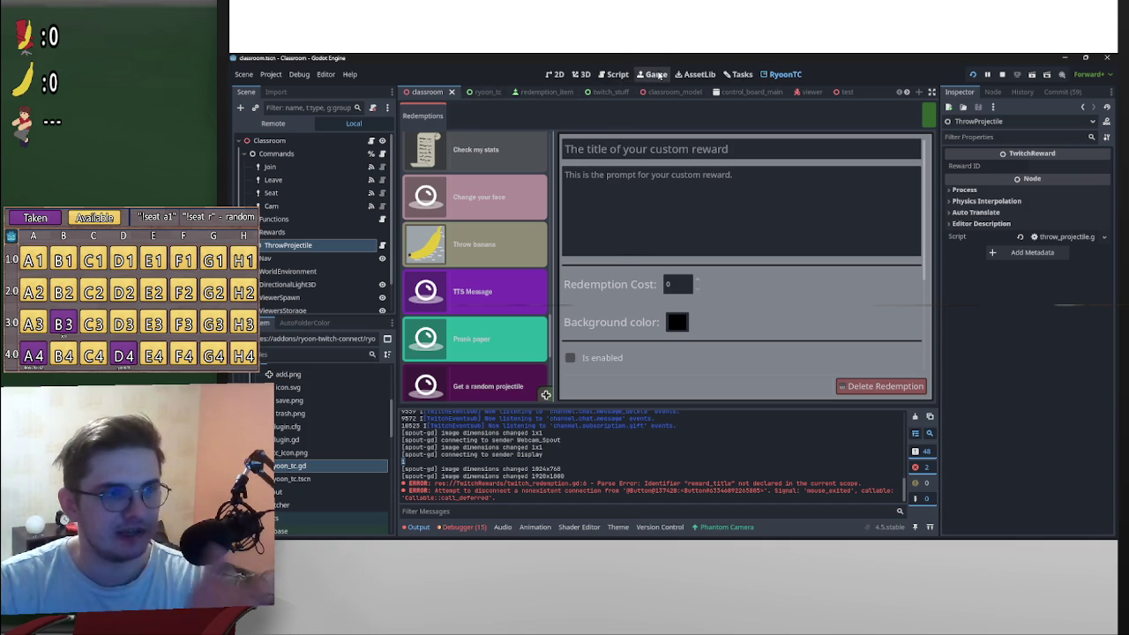
left_click(622, 76)
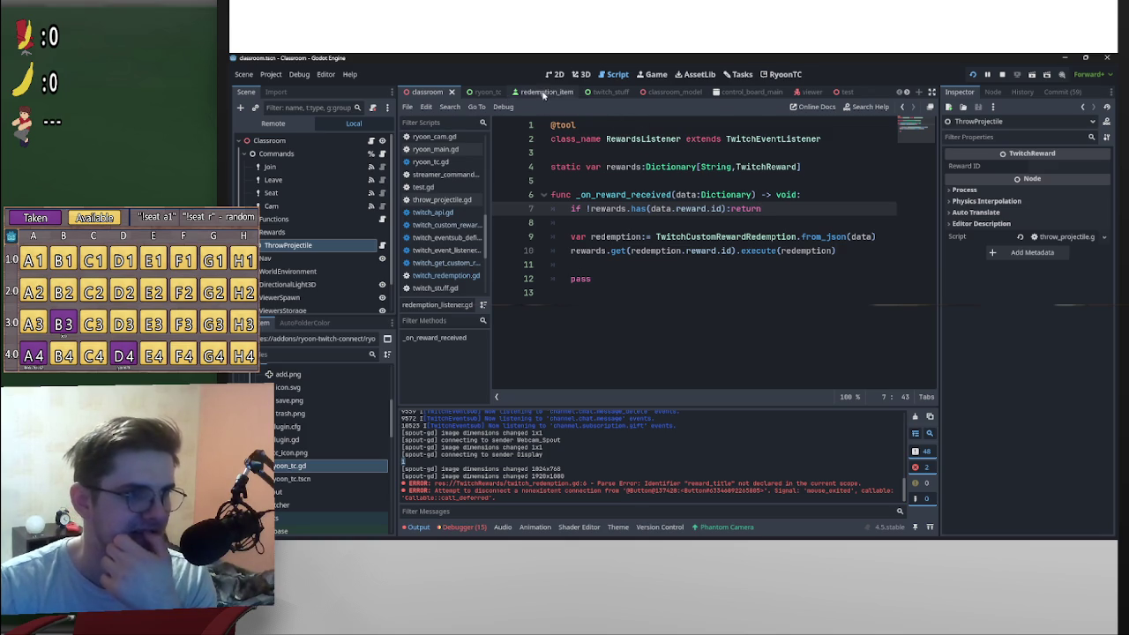
Step: Open context_menu.gd and start an 'if' line above the disconnect call in _go_away
left_click(476, 94)
scroll(639, 326, "down", 10)
left_click(371, 278)
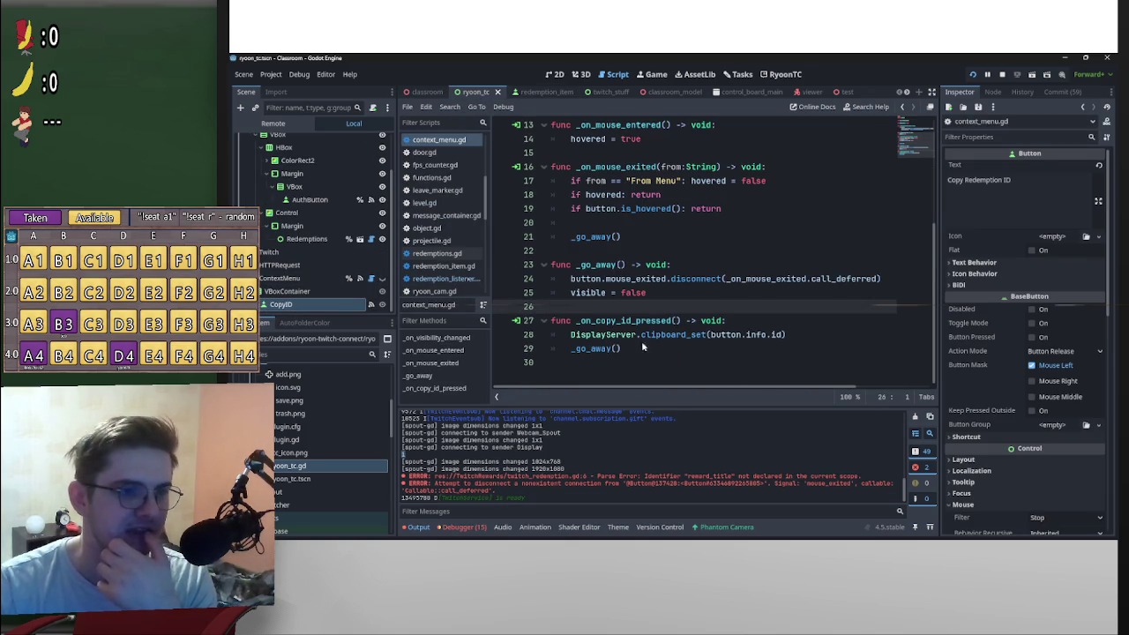
left_click(561, 278)
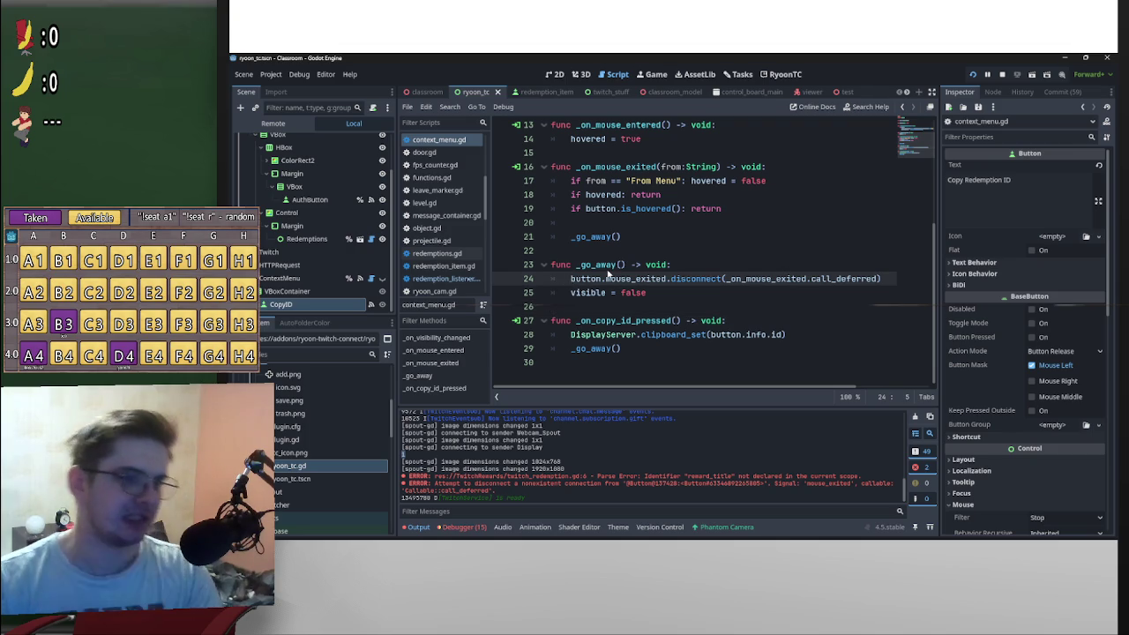
key("Return")
key("Up")
type("if")
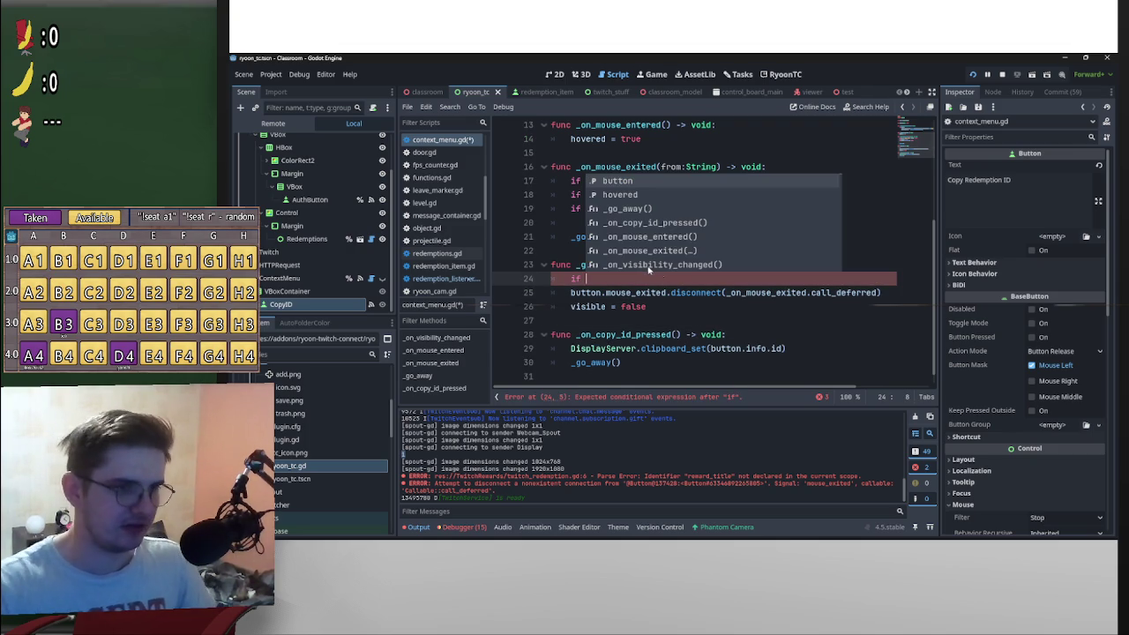
Step: Copy the disconnect statement after the if and end that line with a colon
left_click_drag(671, 292, 617, 292)
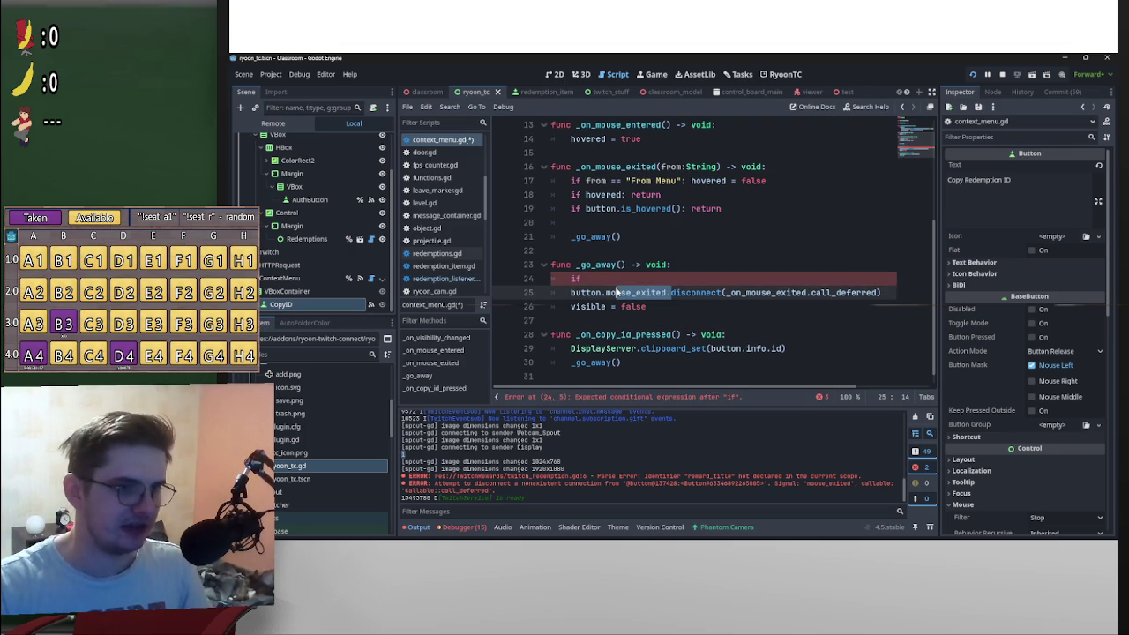
left_click(676, 295)
key("Home")
key("shift+End")
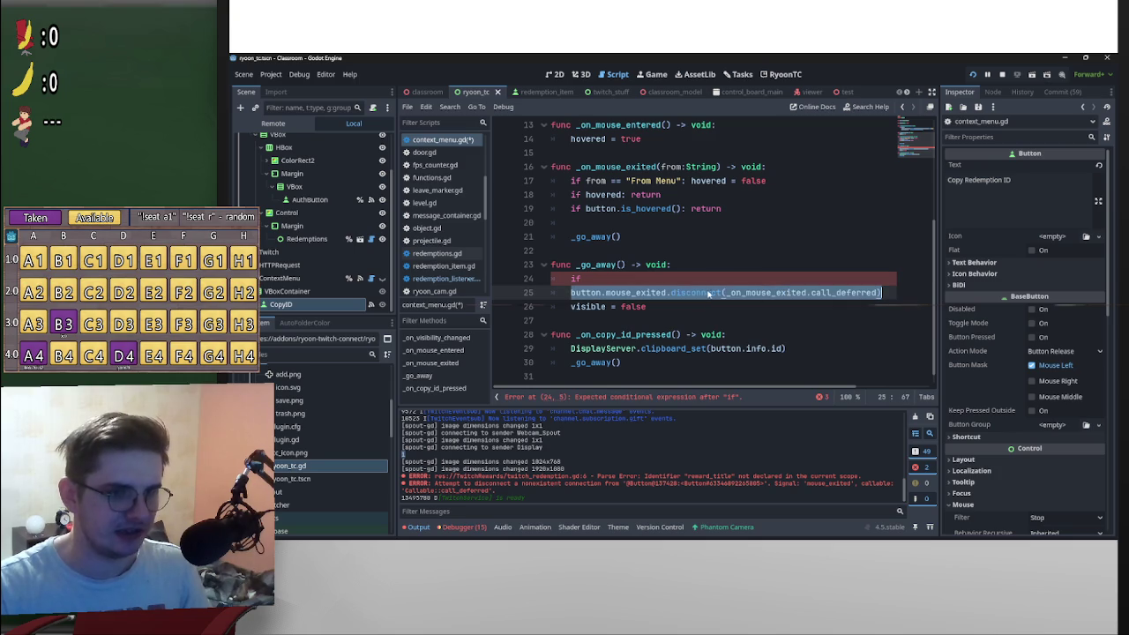
key("ctrl+c")
key("Up")
key("ctrl+v")
left_click(677, 278)
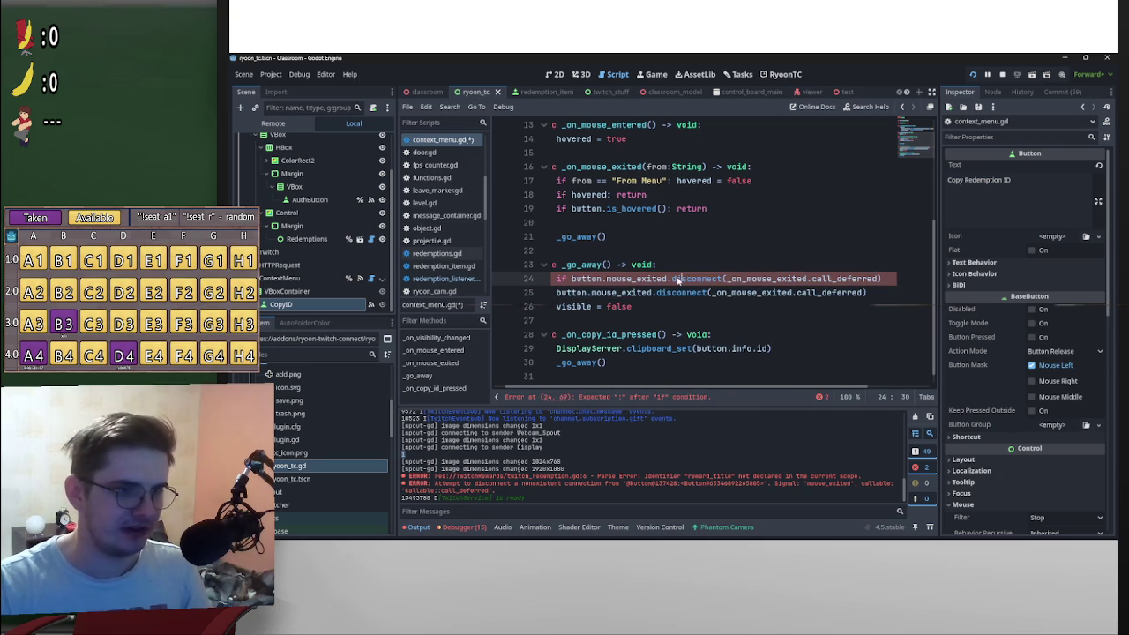
mouse_move(677, 278)
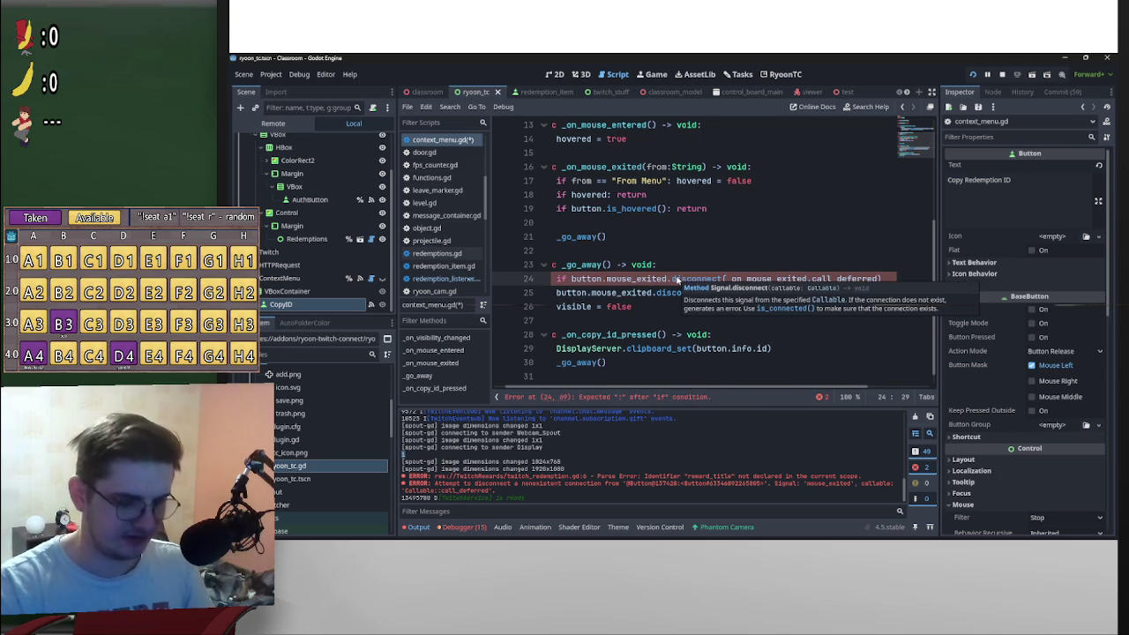
left_click(891, 280)
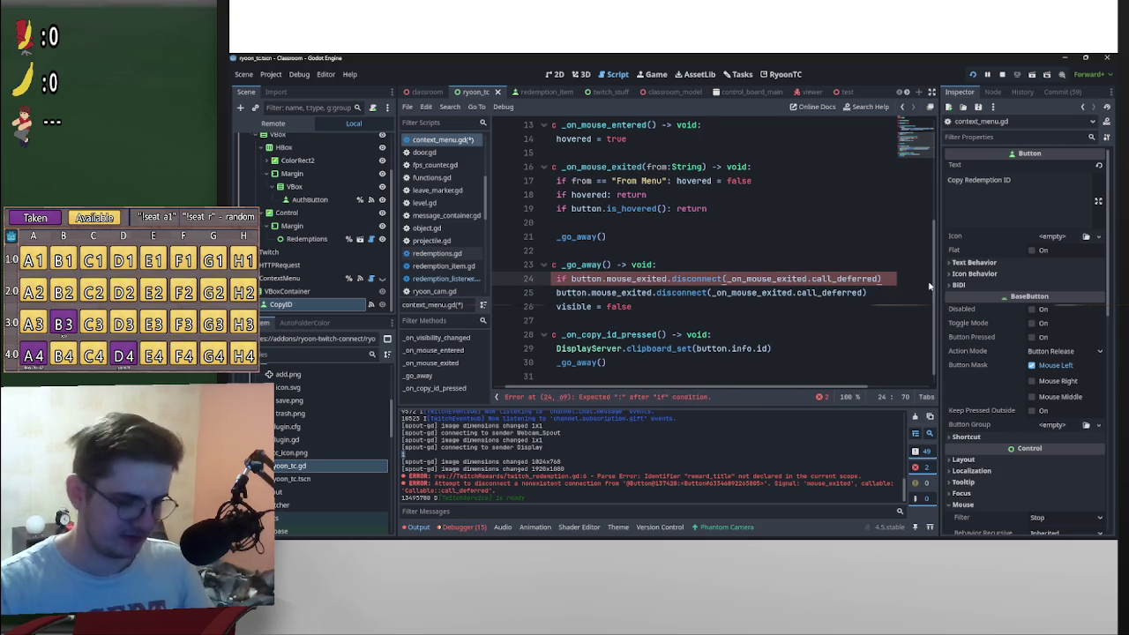
type(":")
Step: Indent the disconnect under the if and make the condition call is_connected
scroll(787, 388, "left", 1)
left_click(571, 292)
key("Tab")
left_click(692, 280)
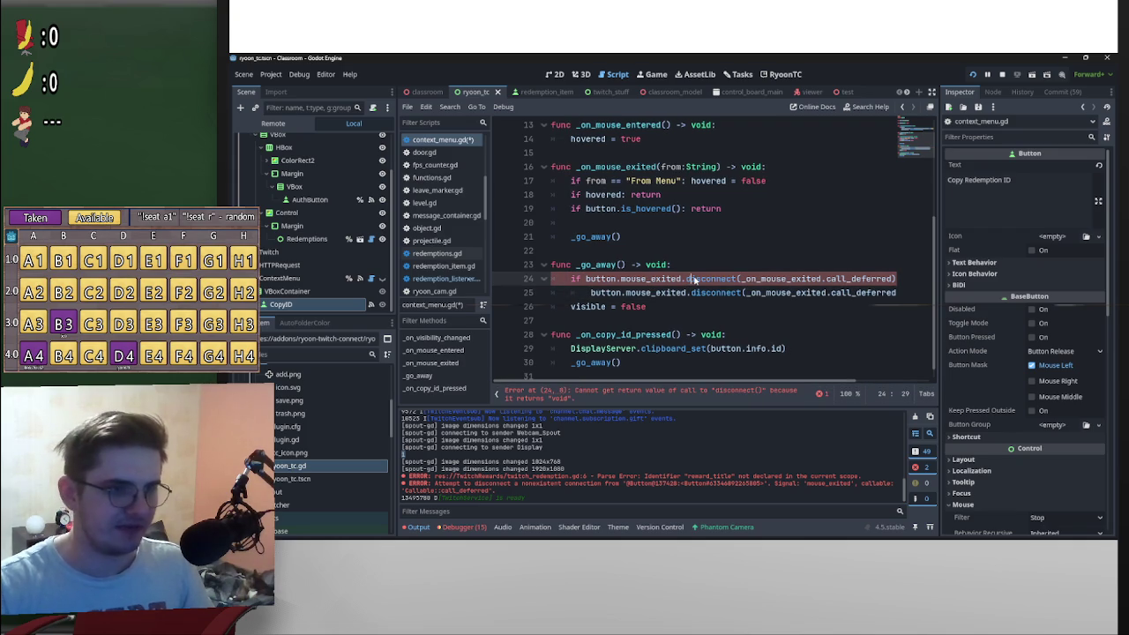
key("BackSpace")
type("_")
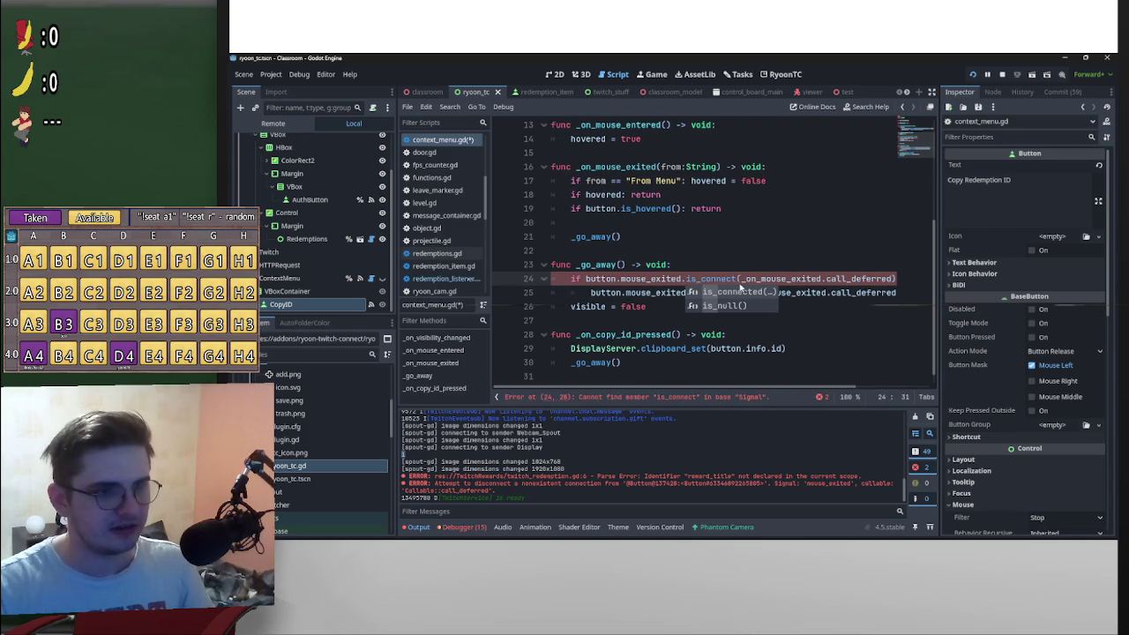
key("Tab")
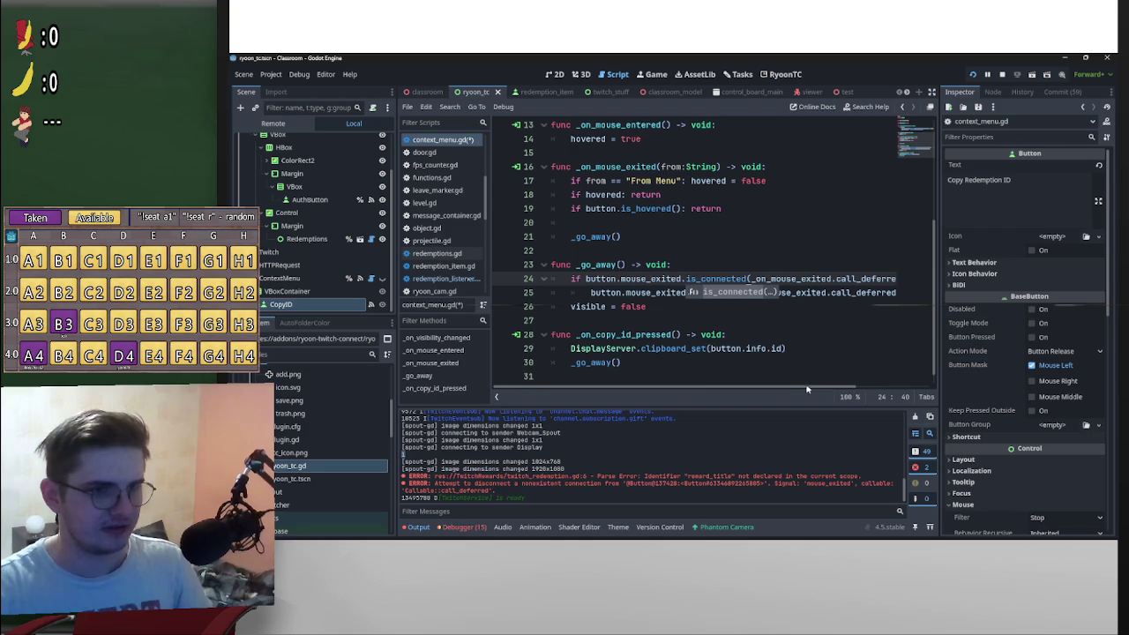
Step: Review the finished is_connected condition and the indented disconnect line
mouse_move(805, 386)
left_mouse_down()
mouse_move(867, 278)
mouse_move(796, 280)
left_mouse_up()
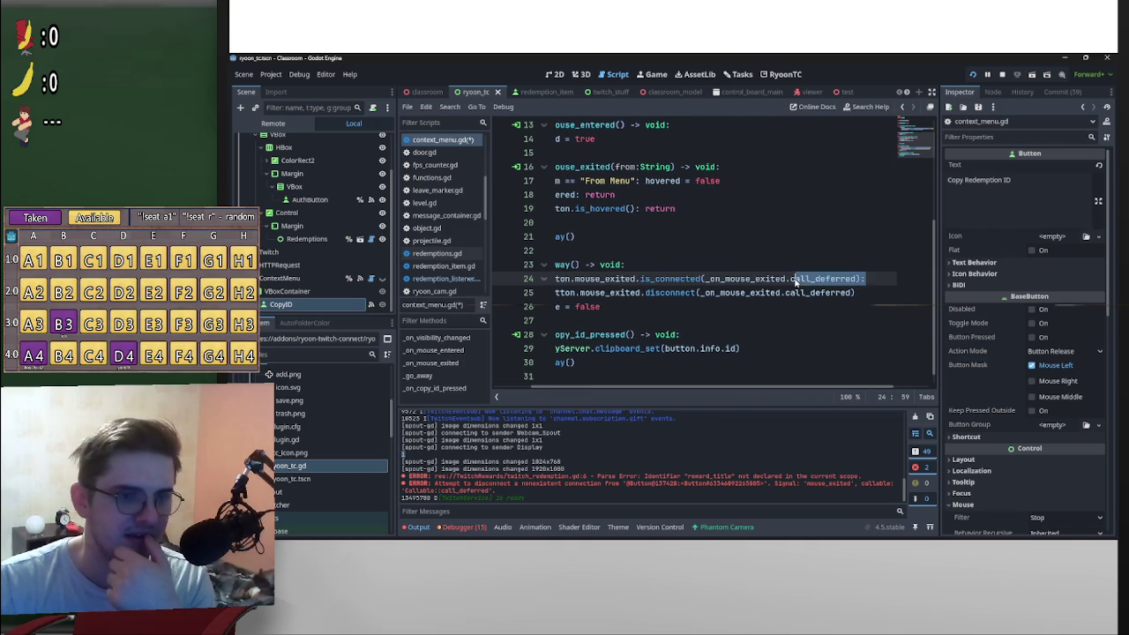
left_click_drag(879, 300, 499, 299)
left_click_drag(571, 296, 572, 297)
left_click(685, 310)
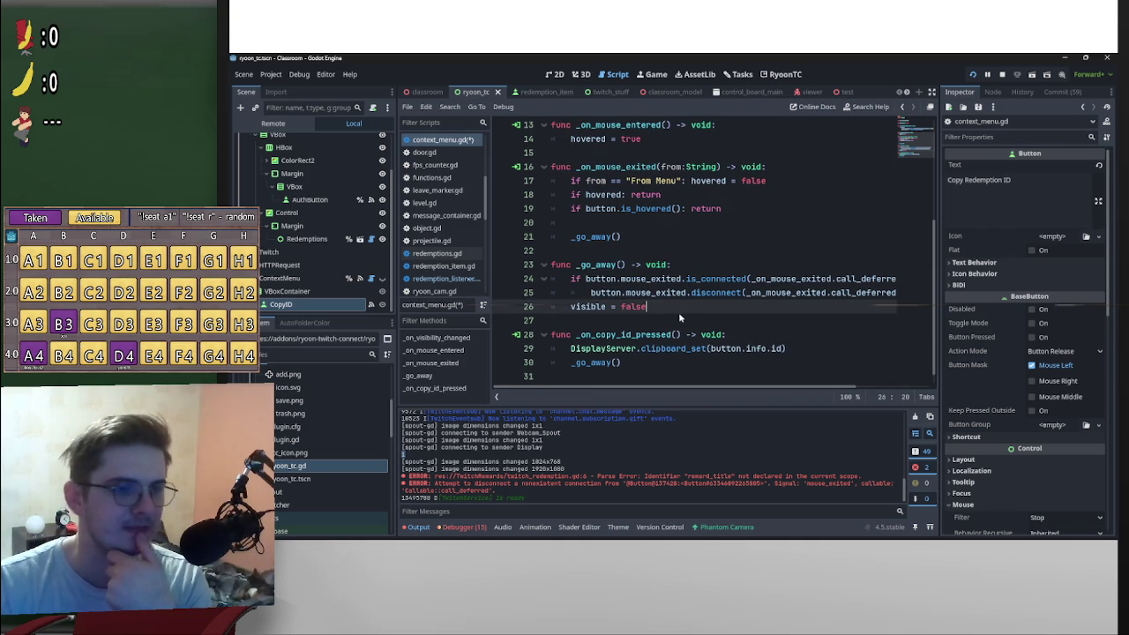
scroll(758, 352, "down", 1)
scroll(763, 351, "up", 3)
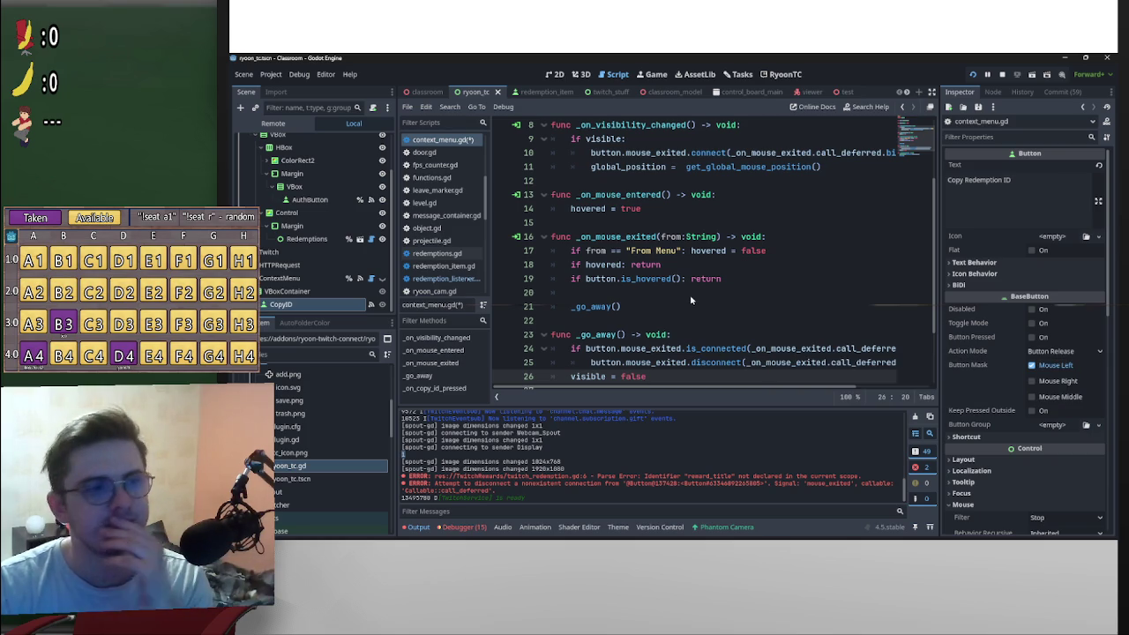
Step: Add an else: branch after the global_position line in _on_visibility_changed
scroll(695, 282, "down", 2)
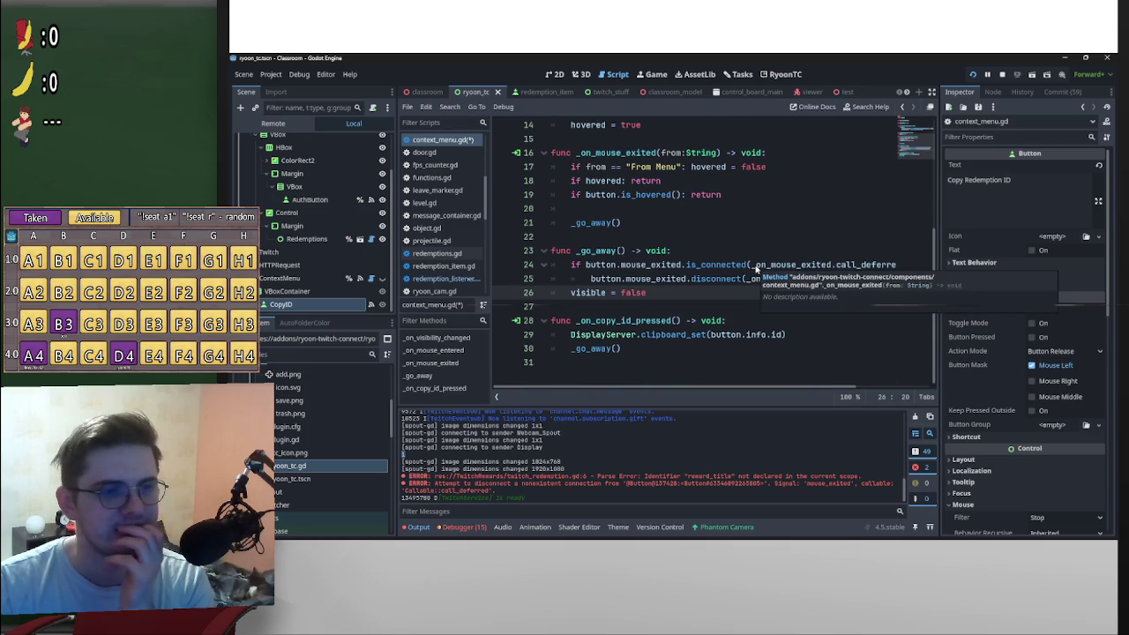
scroll(630, 278, "up", 3)
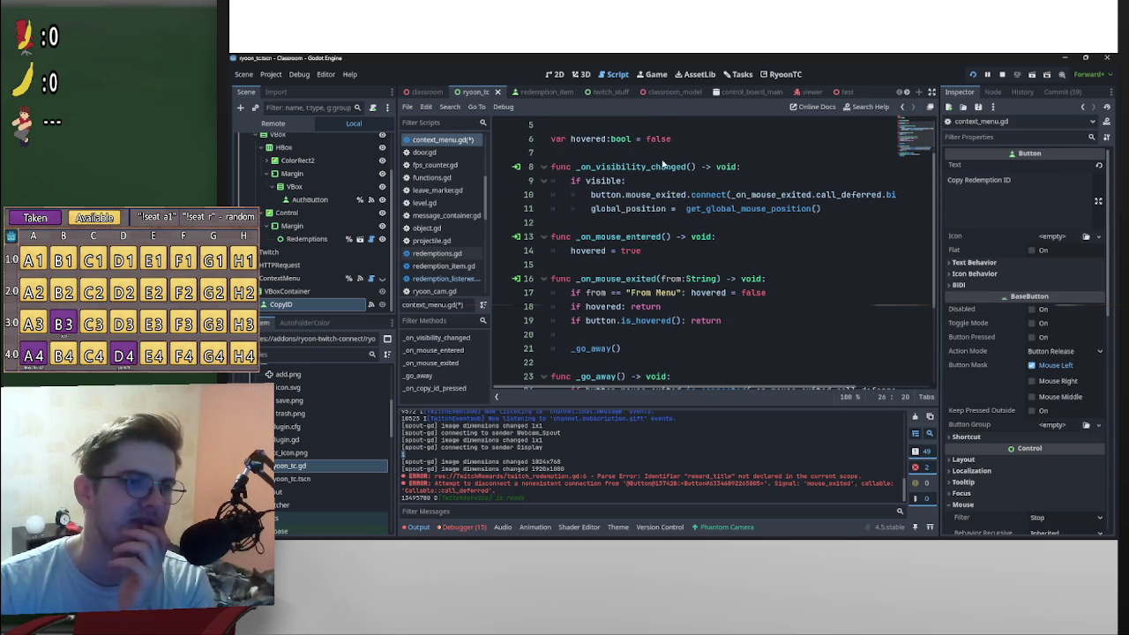
scroll(719, 322, "down", 2)
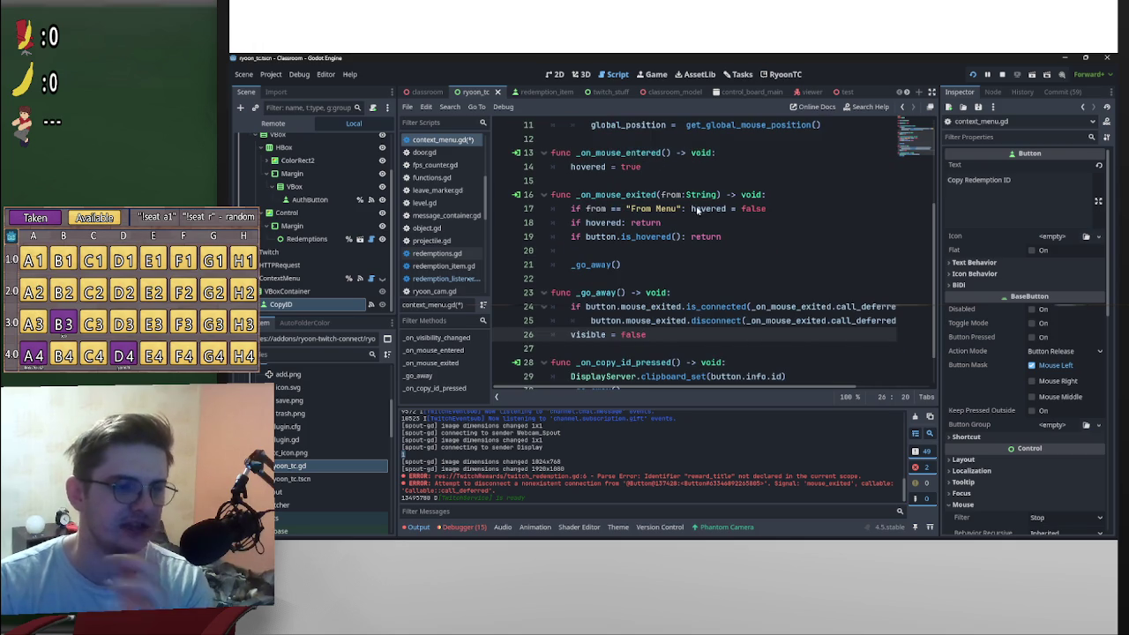
scroll(834, 266, "up", 3)
left_click(856, 253)
type("3")
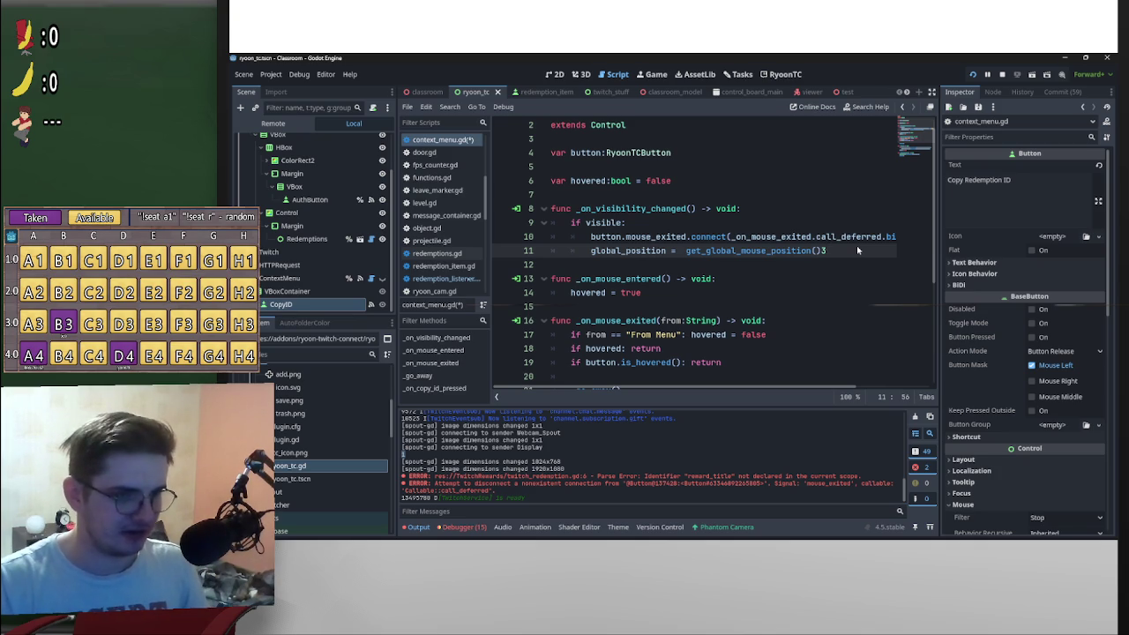
key("BackSpace")
key("Return")
type("lse:")
key("Return")
Step: Move the disconnect call from _go_away into the new else branch
scroll(612, 356, "down", 3)
left_click_drag(612, 353, 896, 350)
key("BackSpace")
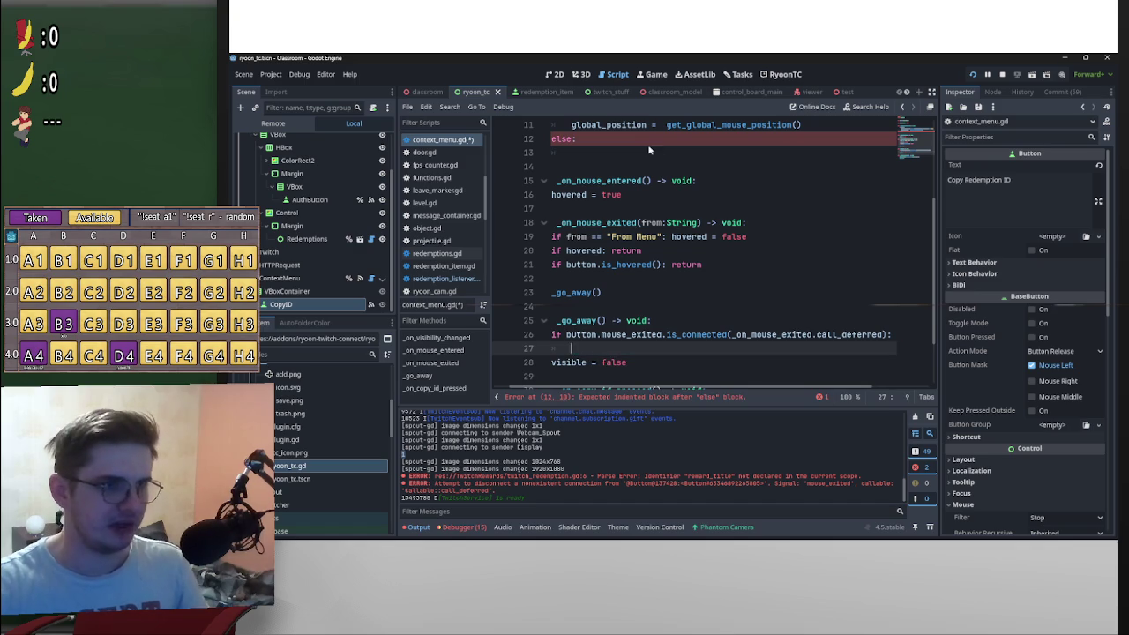
left_click(649, 141)
key("ctrl+v")
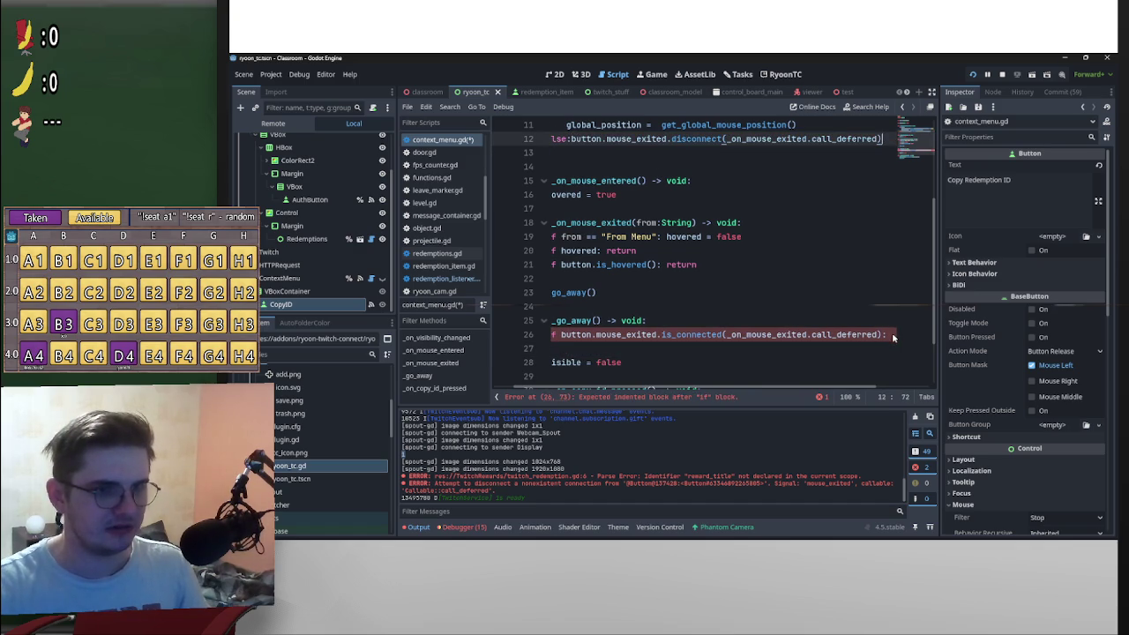
Step: Undo the else-branch edits, leaving the disconnect under the is_connected check
key("ctrl+z")
key("ctrl+z")
key("ctrl+z")
key("ctrl+z")
key("ctrl+z")
key("ctrl+z")
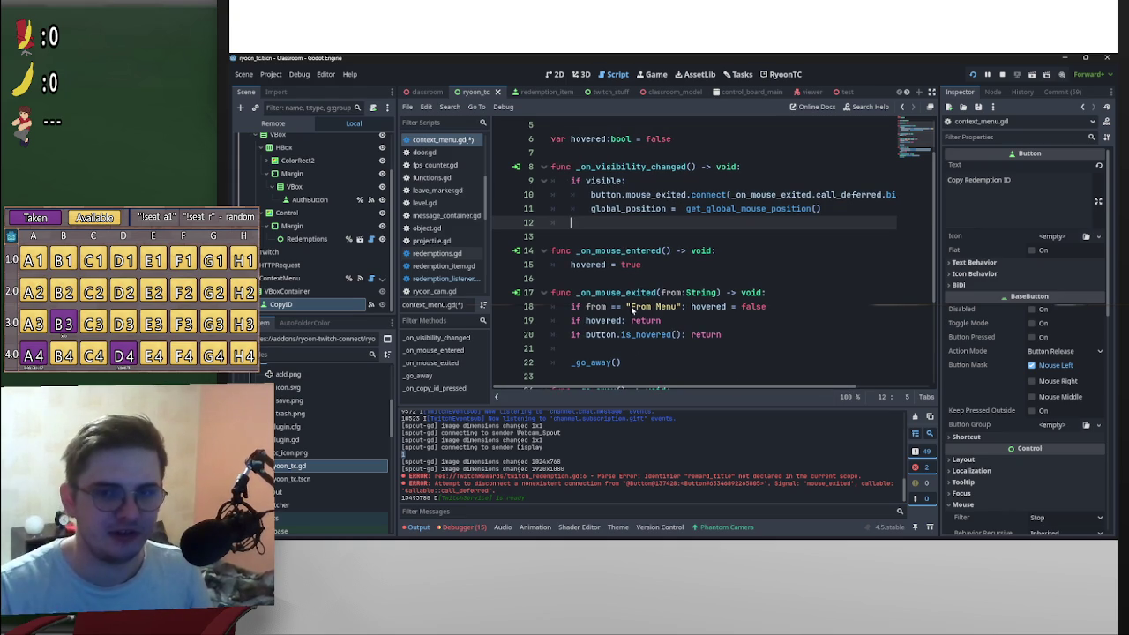
scroll(719, 247, "up", 2)
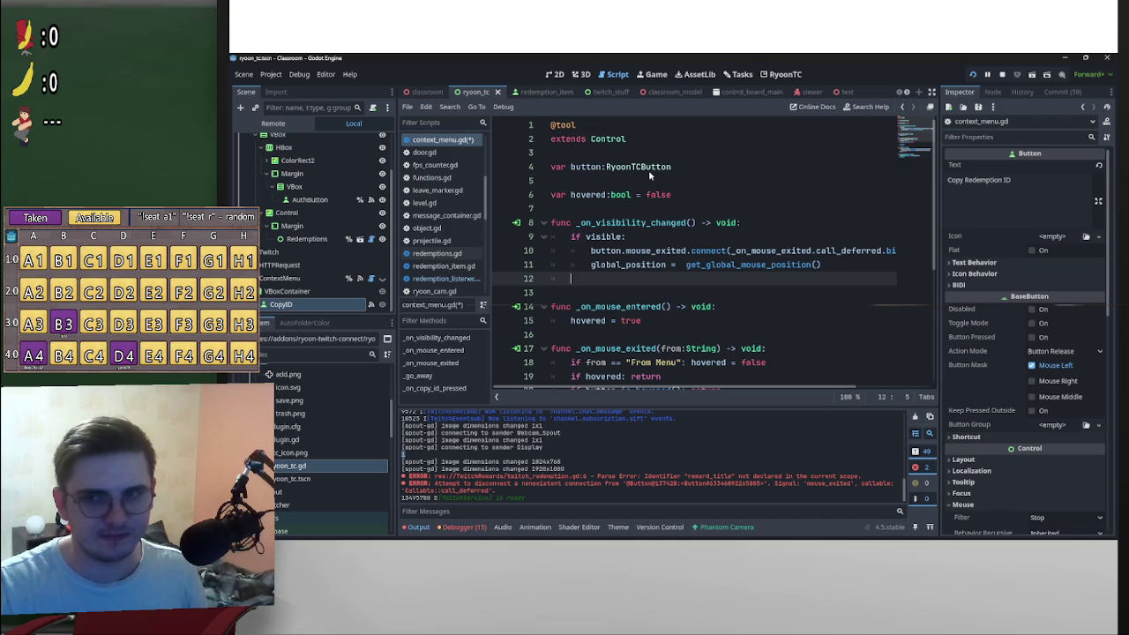
scroll(570, 295, "down", 5)
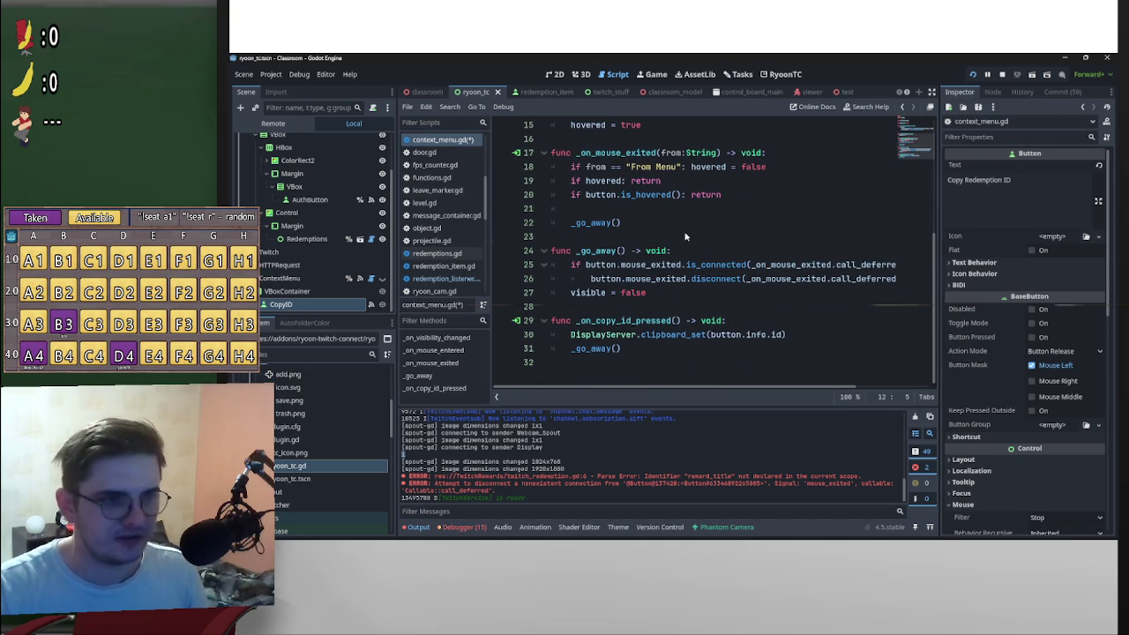
left_click(684, 236)
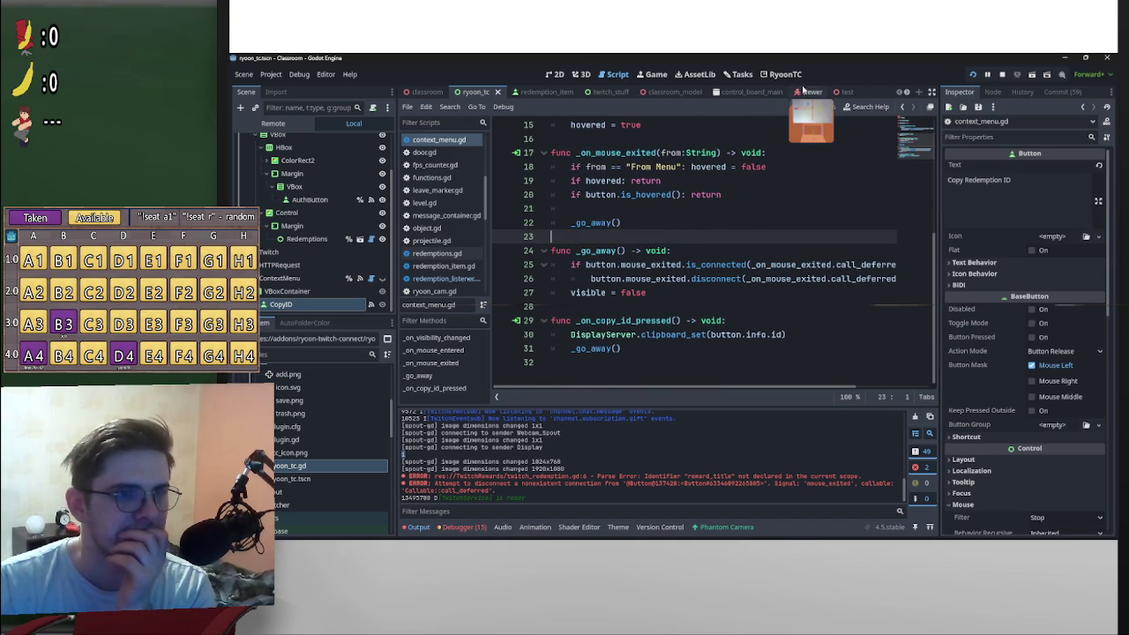
Step: Stop the running game and toggle the RyoonTC plugin off and on in Project Settings
left_click(272, 78)
left_click(284, 88)
left_click(903, 182)
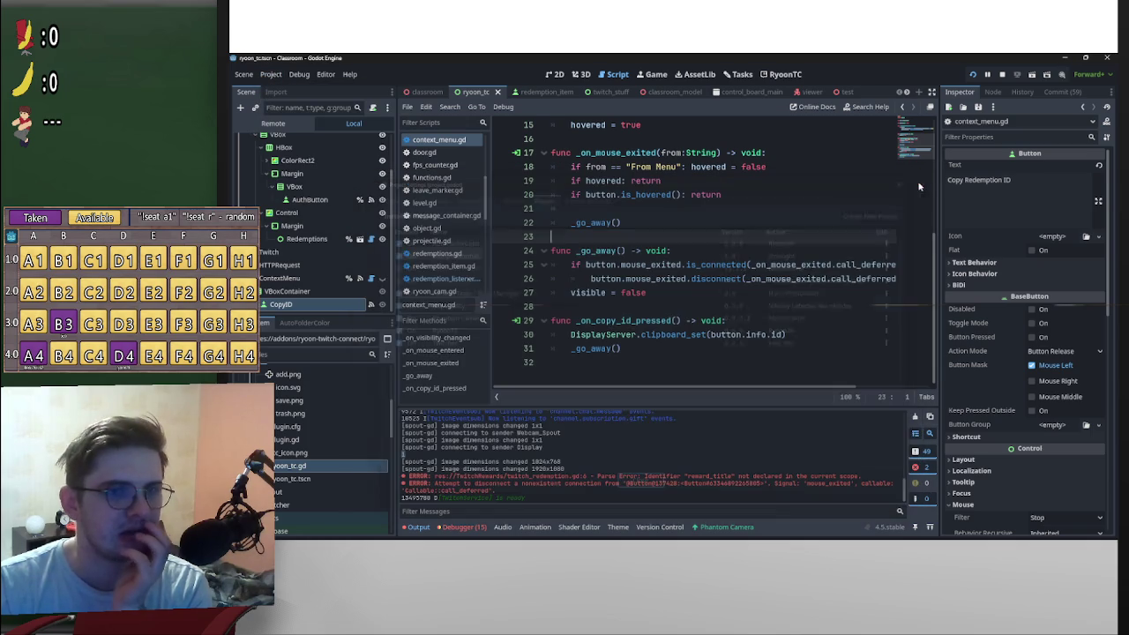
left_click(1002, 76)
left_click(270, 75)
left_click(287, 89)
left_click(388, 331)
left_click(388, 331)
left_click(642, 488)
Step: From the RyoonTC redemptions screen, go to classroom and right-click ThrowProjectile's Reward ID
left_click(781, 74)
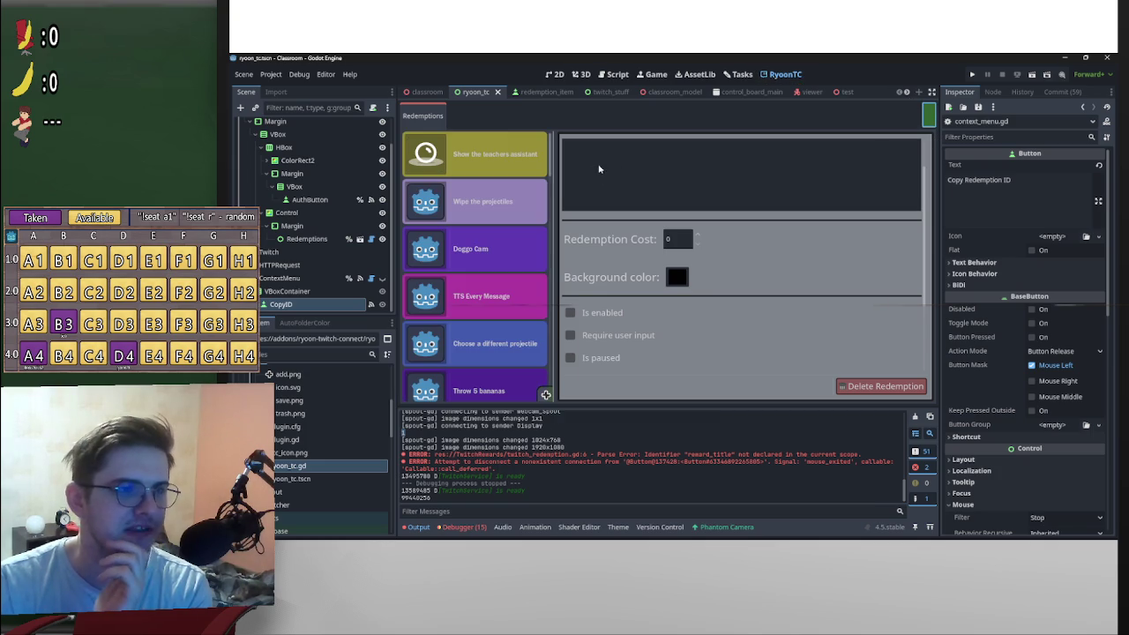
mouse_move(552, 169)
left_mouse_down()
mouse_move(552, 269)
mouse_move(569, 348)
mouse_move(569, 338)
left_mouse_up()
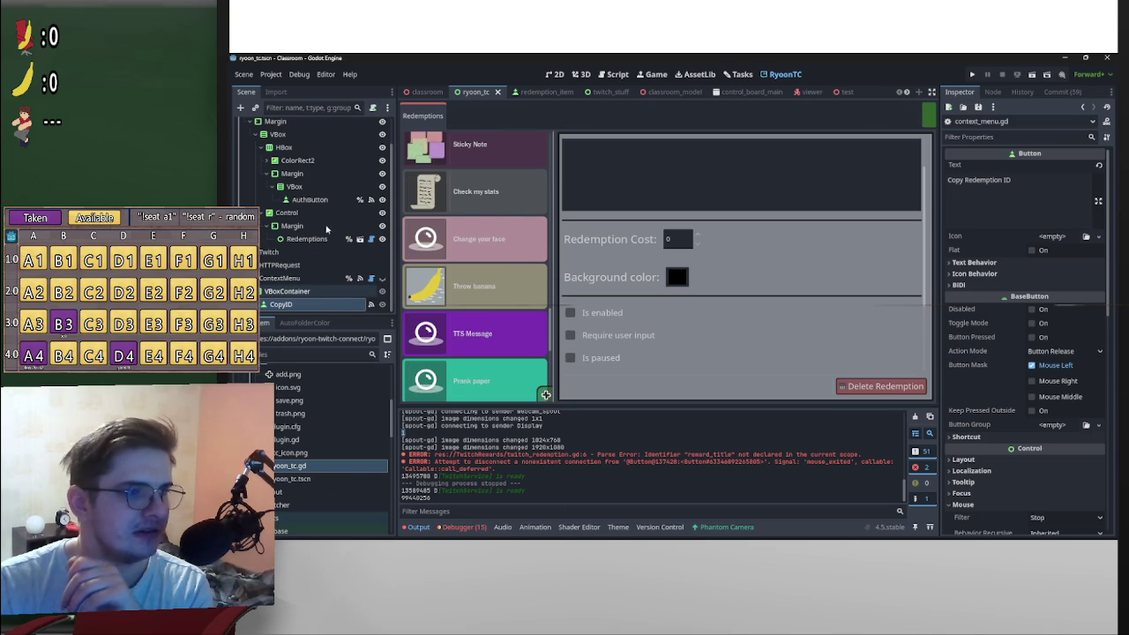
scroll(327, 237, "up", 2)
key("ctrl+shift+Tab")
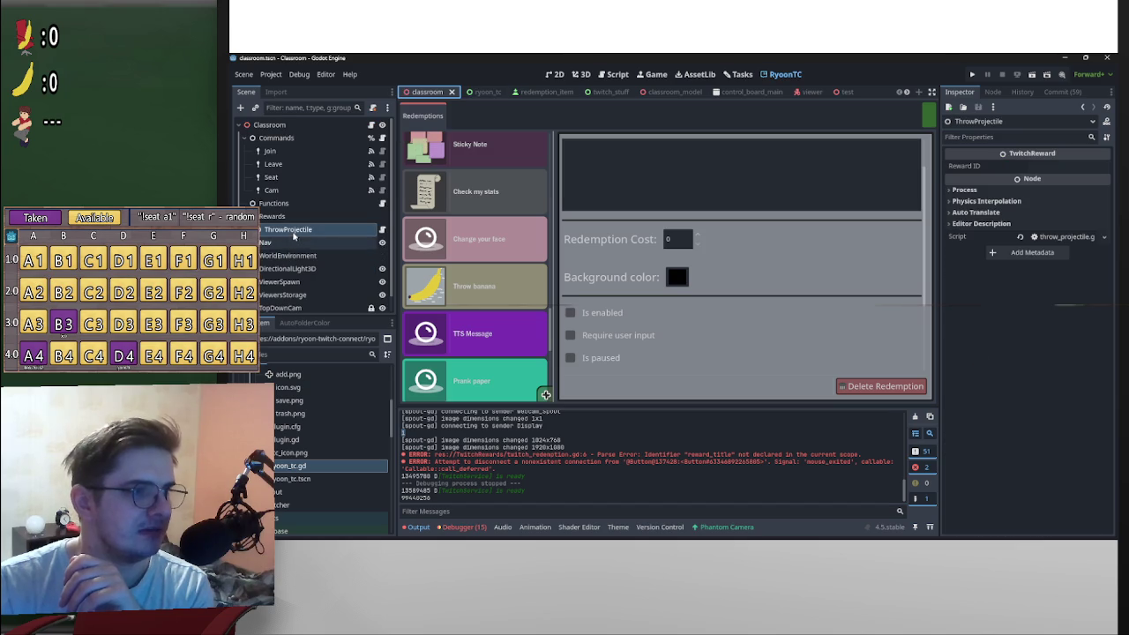
left_click(1058, 166)
right_click(1041, 168)
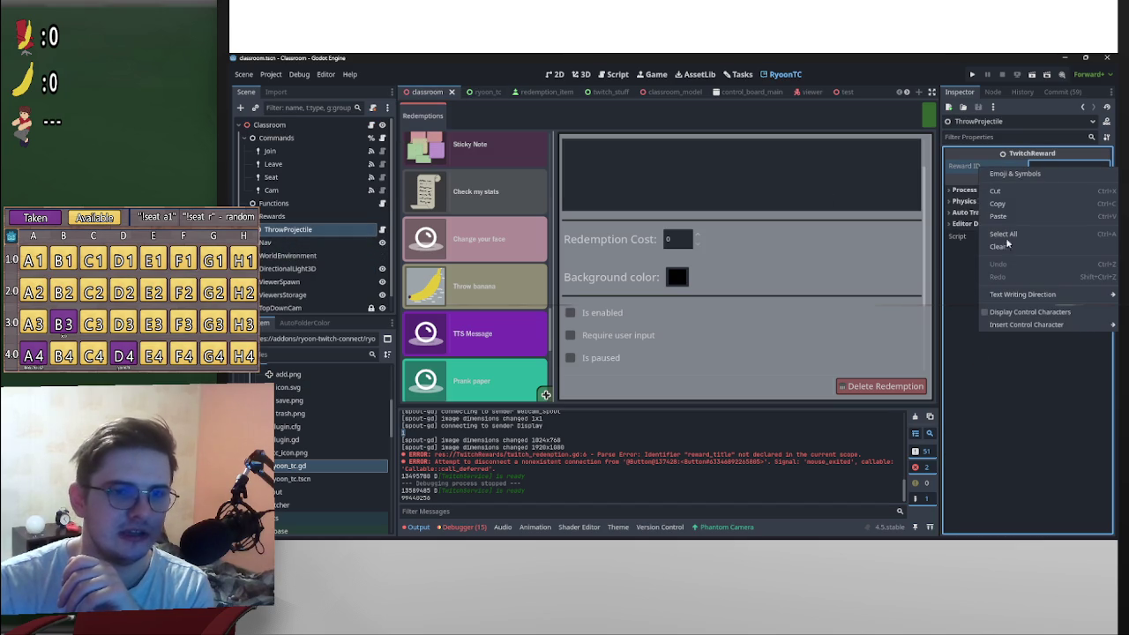
Step: Paste the redemption ID into ThrowProjectile's Reward ID, save classroom, and move the game window lower
left_click(998, 217)
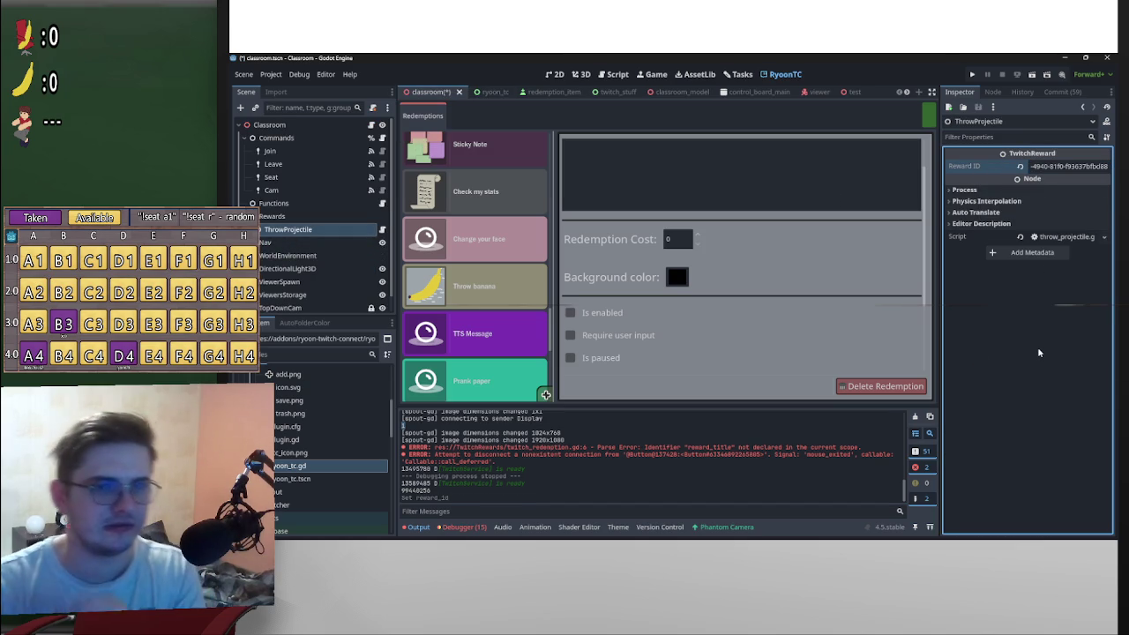
key("ctrl+s")
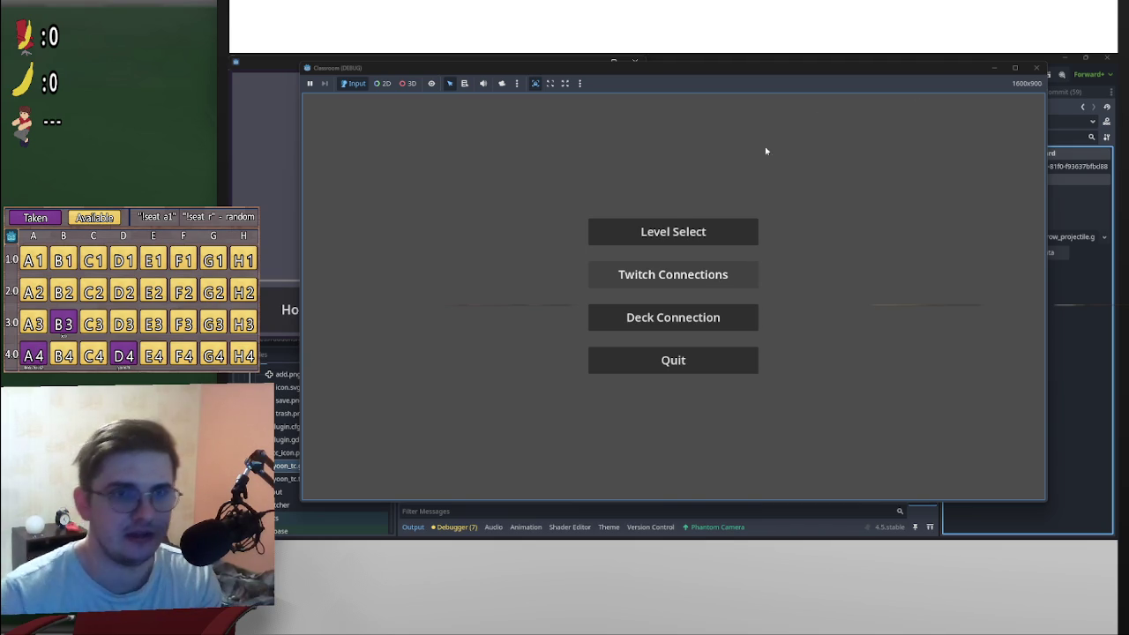
mouse_move(959, 64)
left_mouse_down()
mouse_move(1017, 242)
mouse_move(1073, 319)
left_mouse_up()
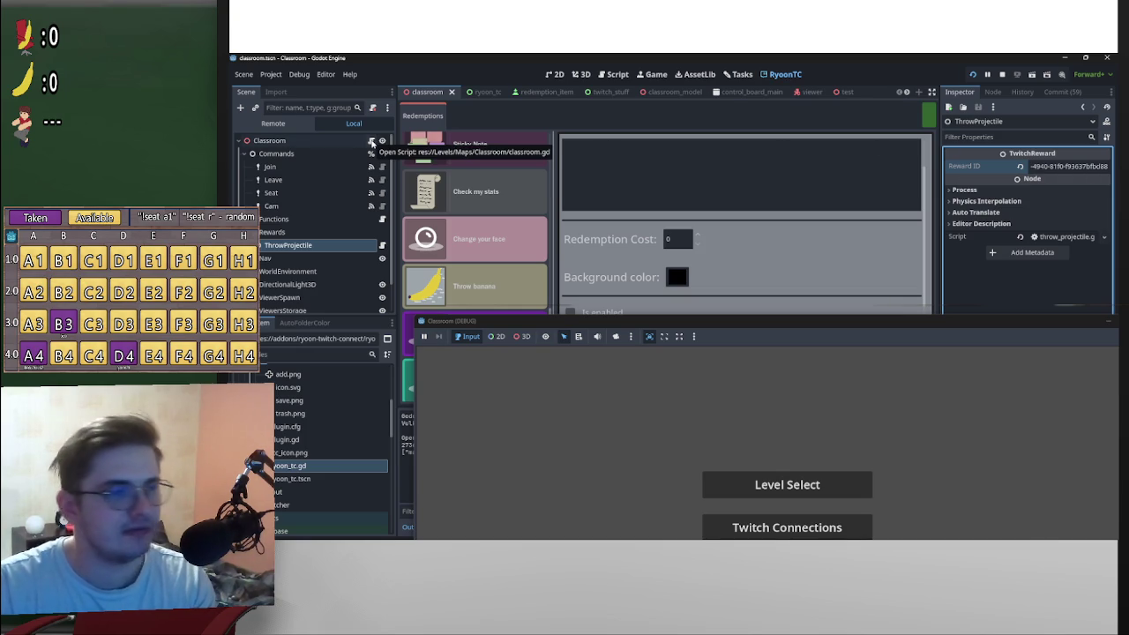
Step: Look over classroom.gd and twitch_stuff.gd, then return to the classroom scene
left_click(371, 143)
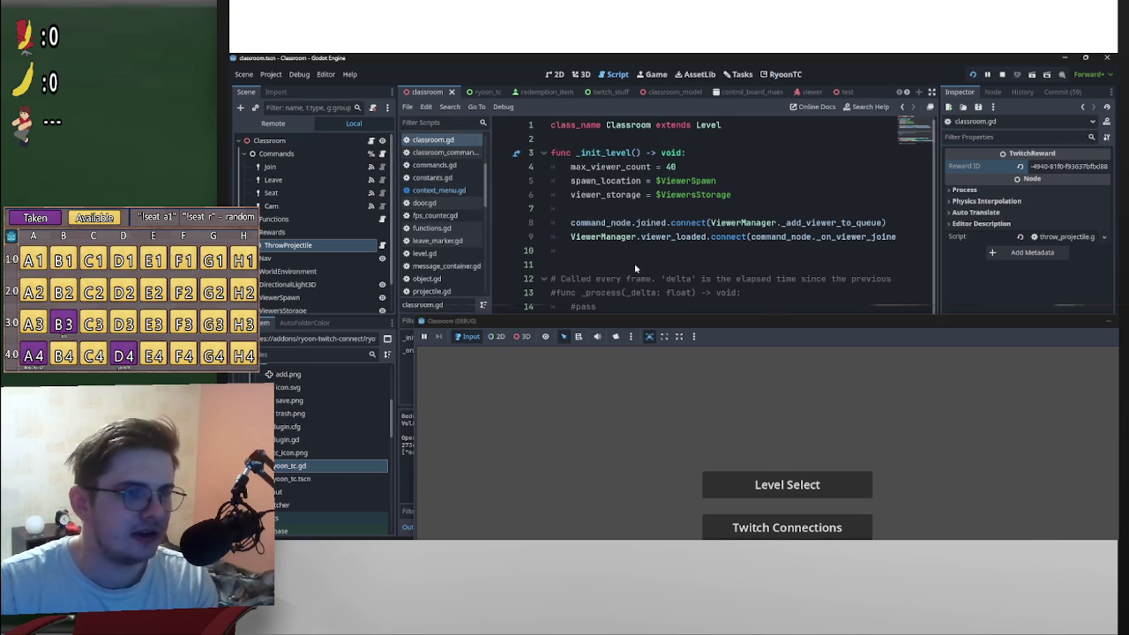
left_click(598, 91)
scroll(759, 269, "down", 5)
left_click(847, 325)
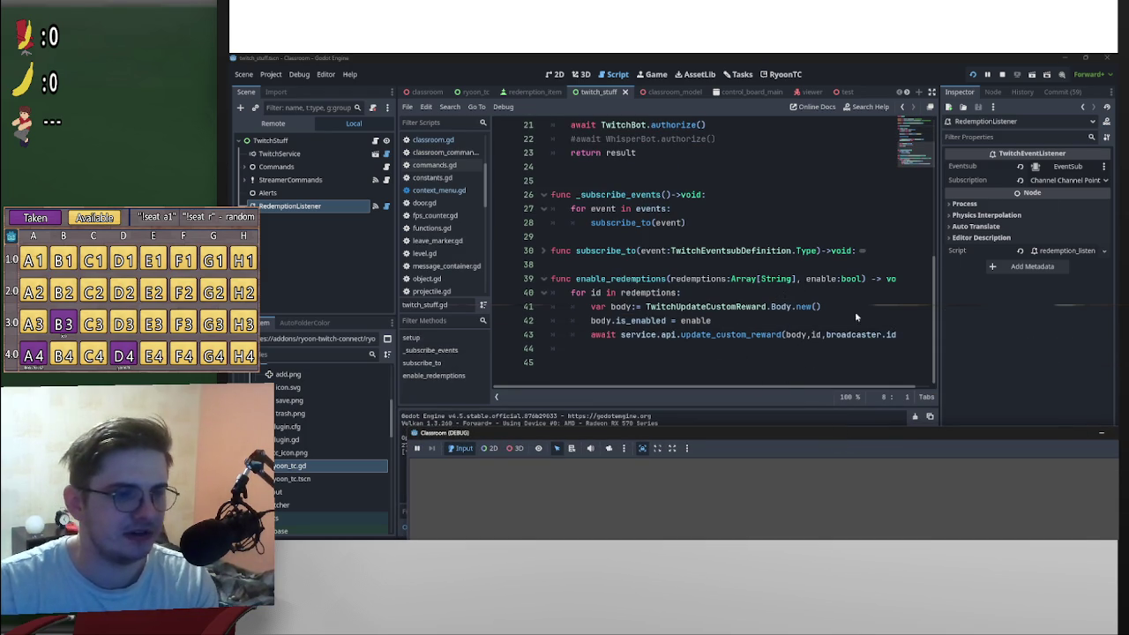
left_click(422, 91)
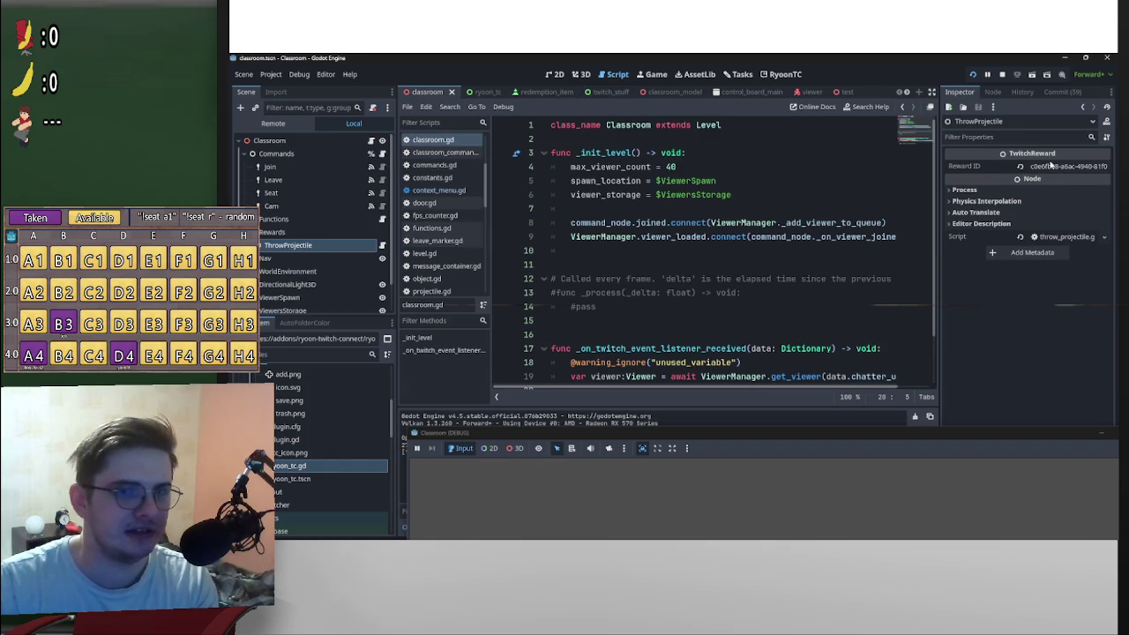
Step: Bring the game window forward and visit Twitch Connections before returning to the main menu
mouse_move(888, 438)
left_mouse_down()
mouse_move(741, 55)
mouse_move(806, 110)
mouse_move(733, 131)
mouse_move(772, 141)
left_mouse_up()
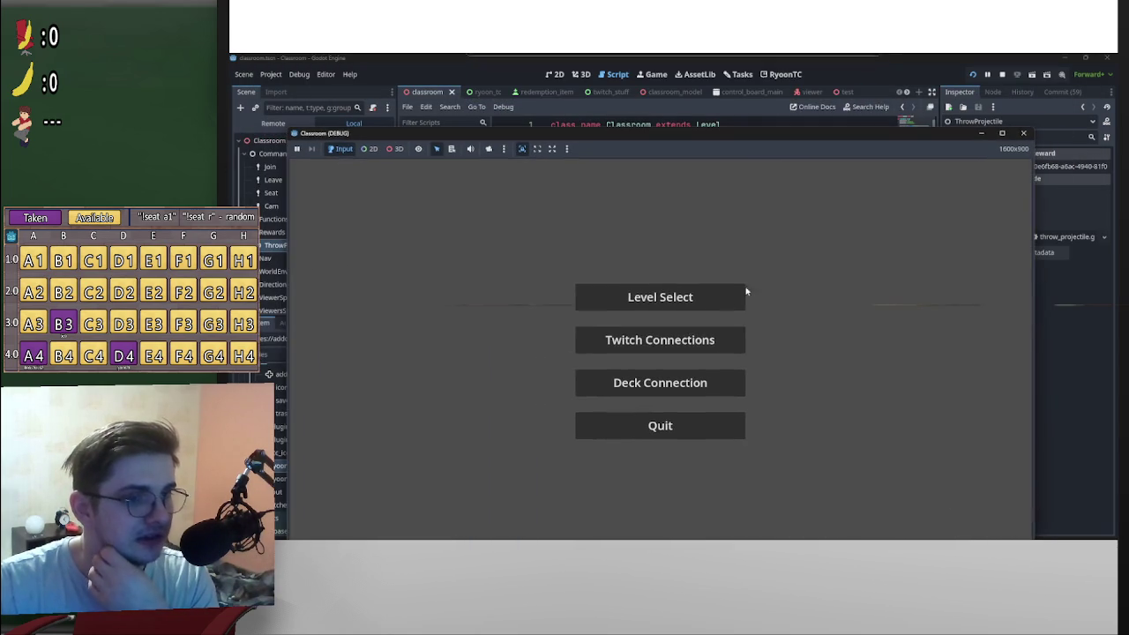
left_click(713, 351)
left_click(751, 521)
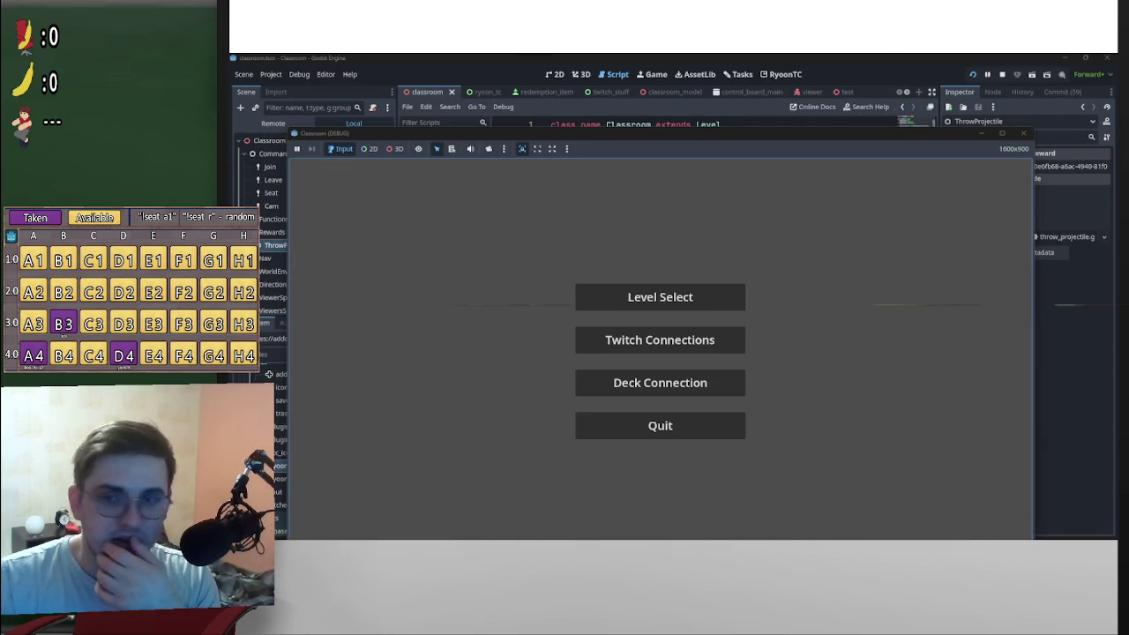
mouse_move(888, 137)
left_mouse_down()
mouse_move(922, 239)
mouse_move(955, 91)
left_mouse_up()
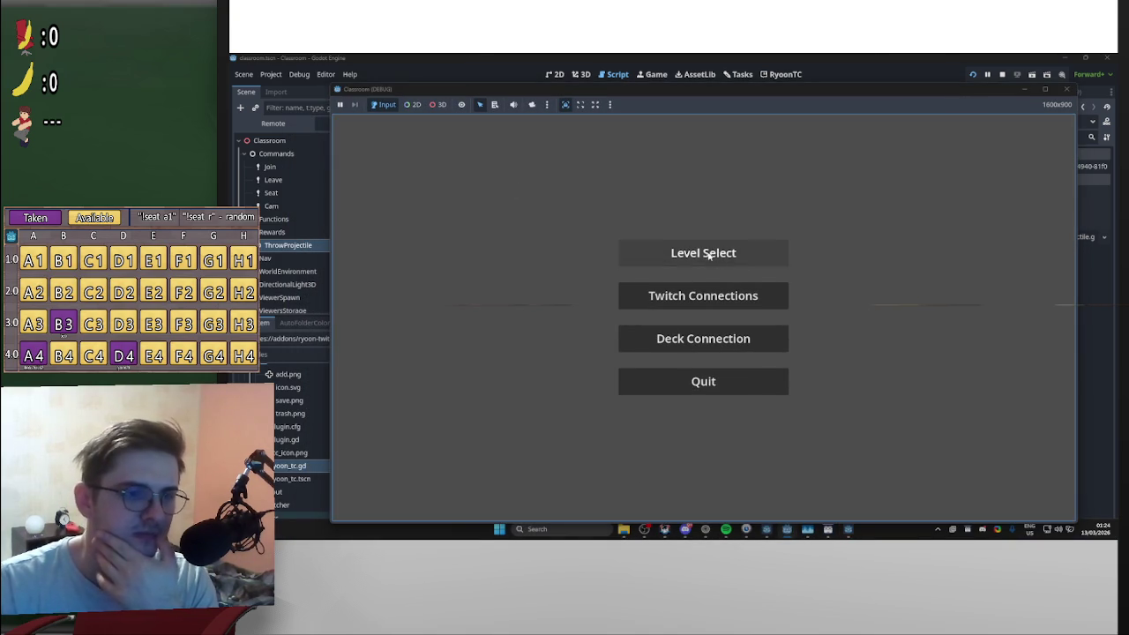
Step: Choose Level Select in the running game's main menu to load the classroom level
left_click(712, 254)
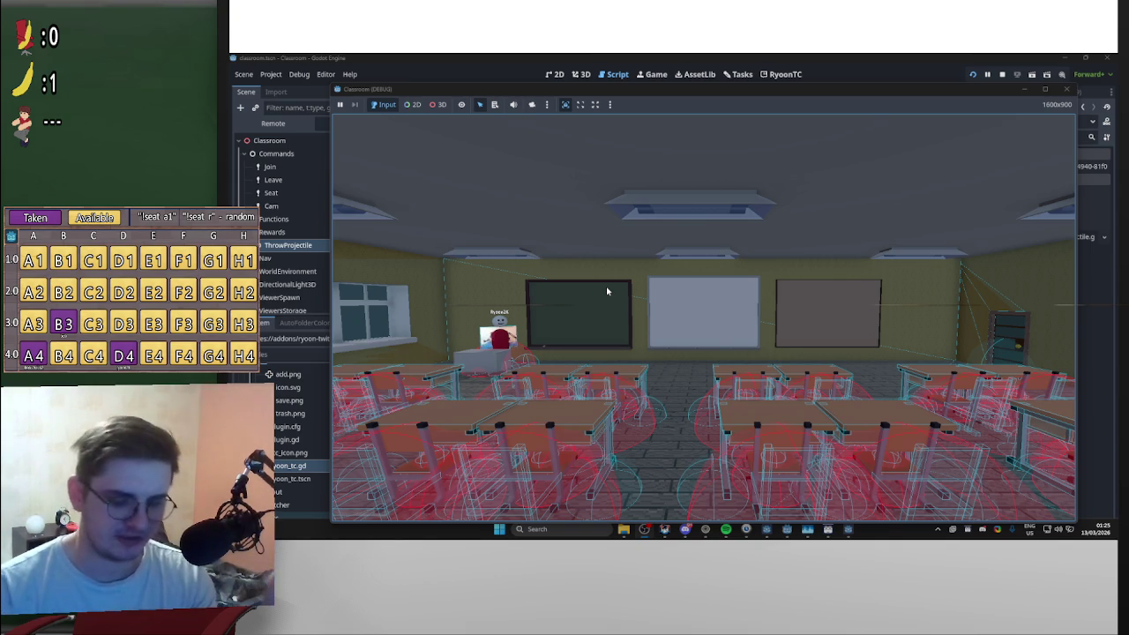
left_click(441, 105)
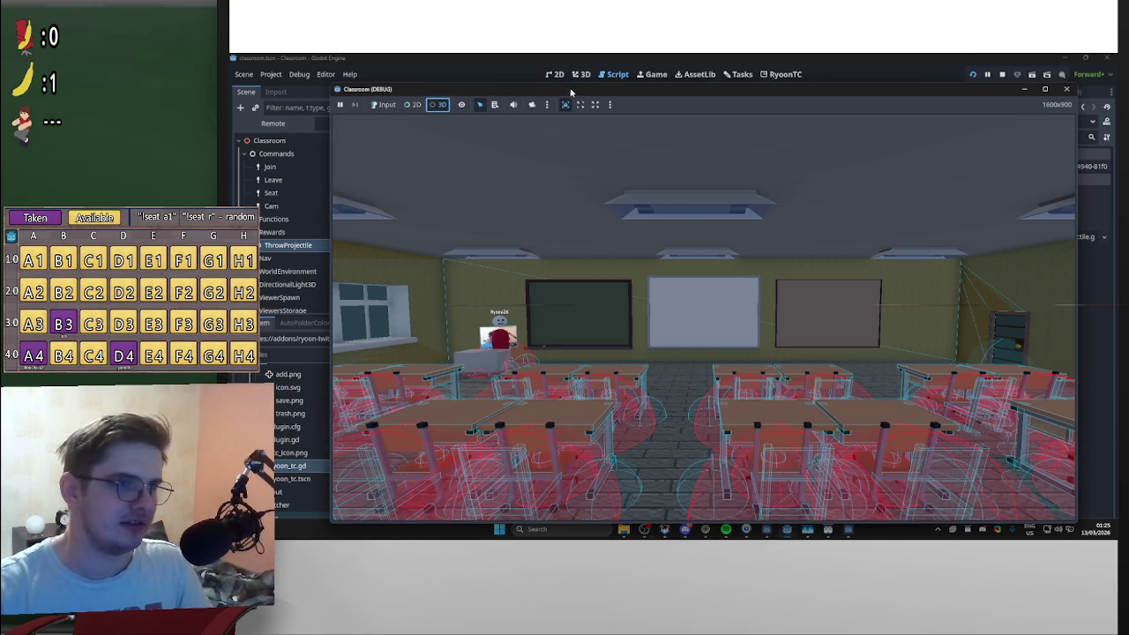
left_click_drag(570, 91, 675, 94)
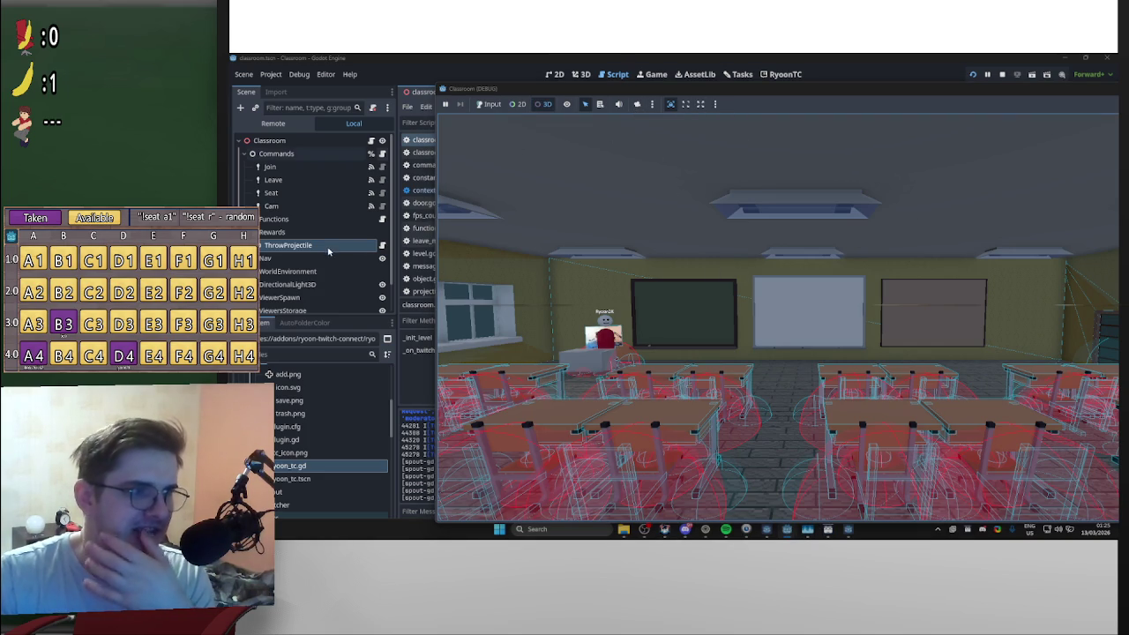
left_click(637, 104)
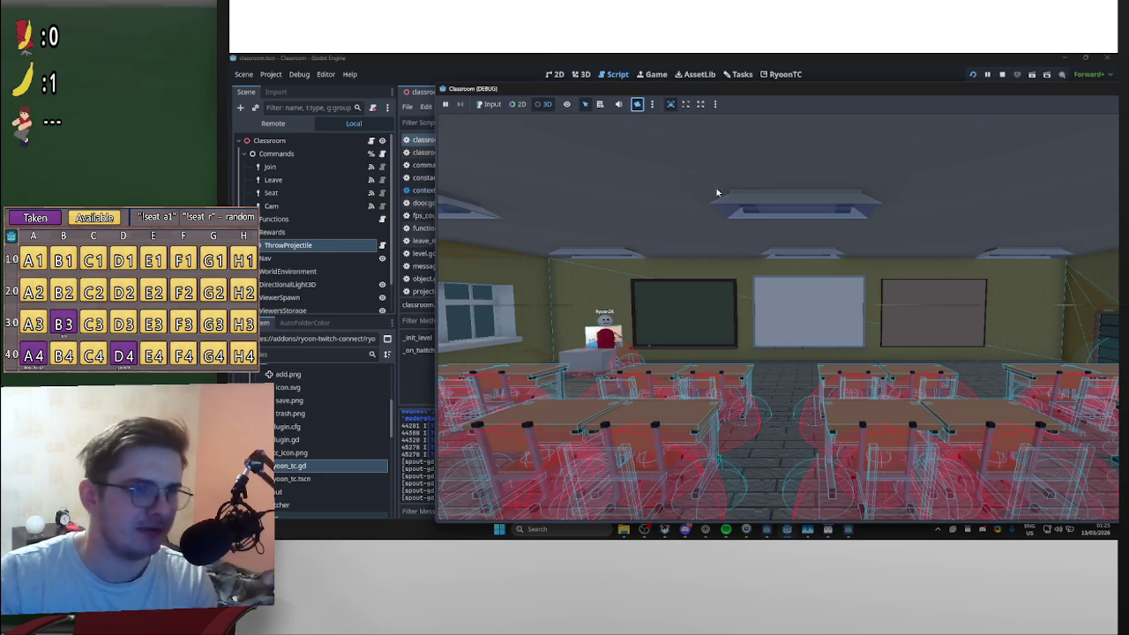
left_click_drag(681, 159, 808, 315)
scroll(808, 315, "up", 5)
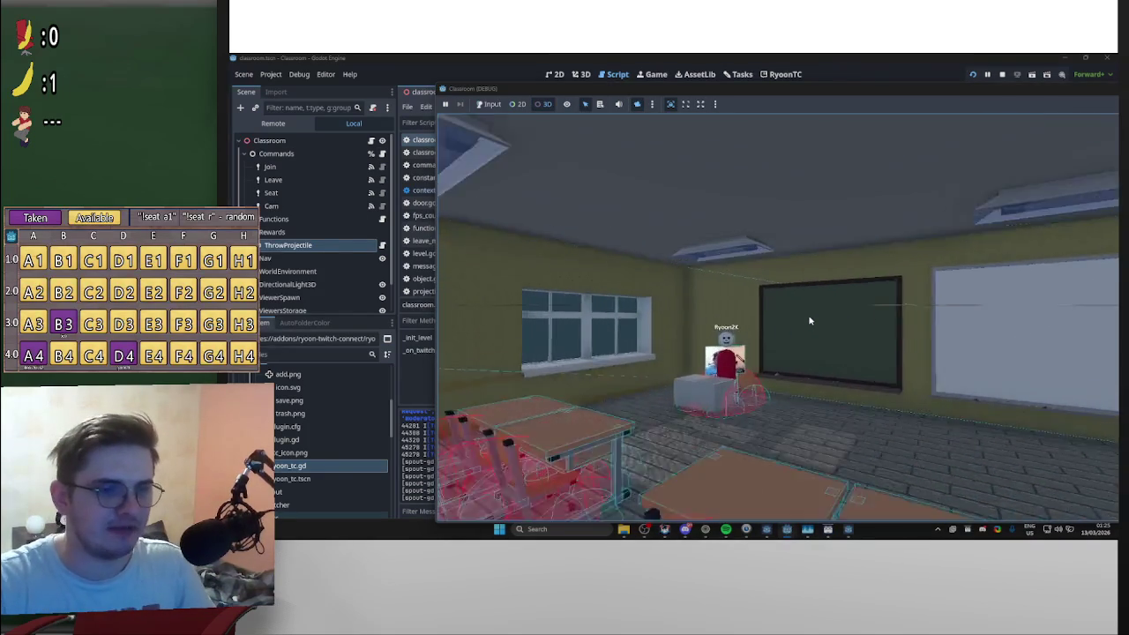
scroll(809, 318, "up", 8)
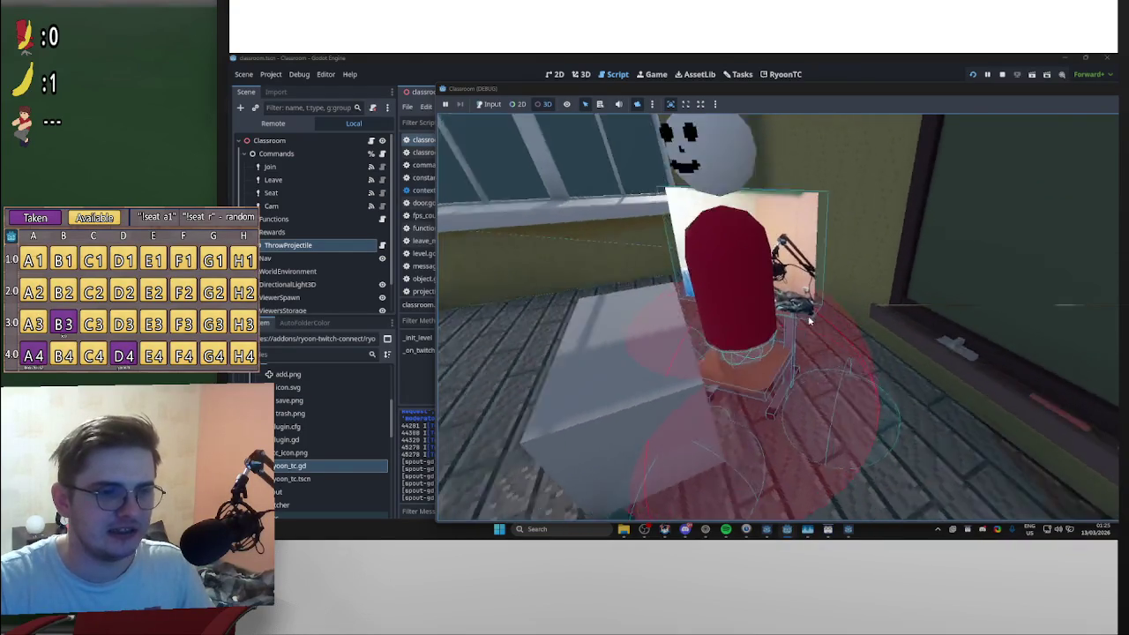
scroll(808, 320, "up", 6)
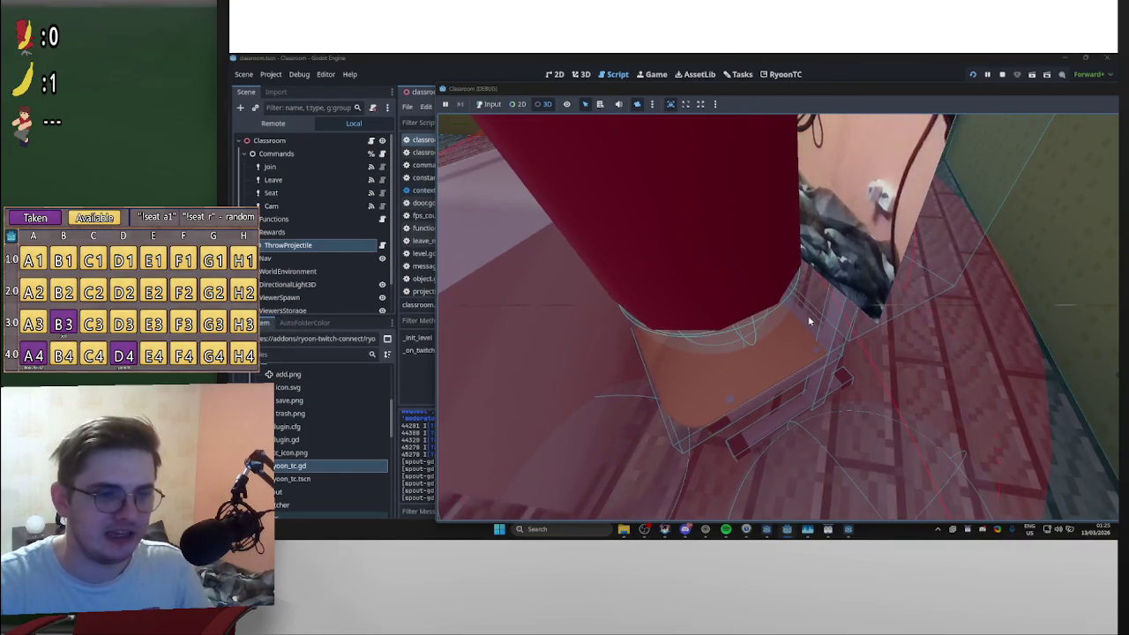
scroll(809, 320, "up", 4)
scroll(805, 319, "down", 10)
scroll(809, 321, "up", 6)
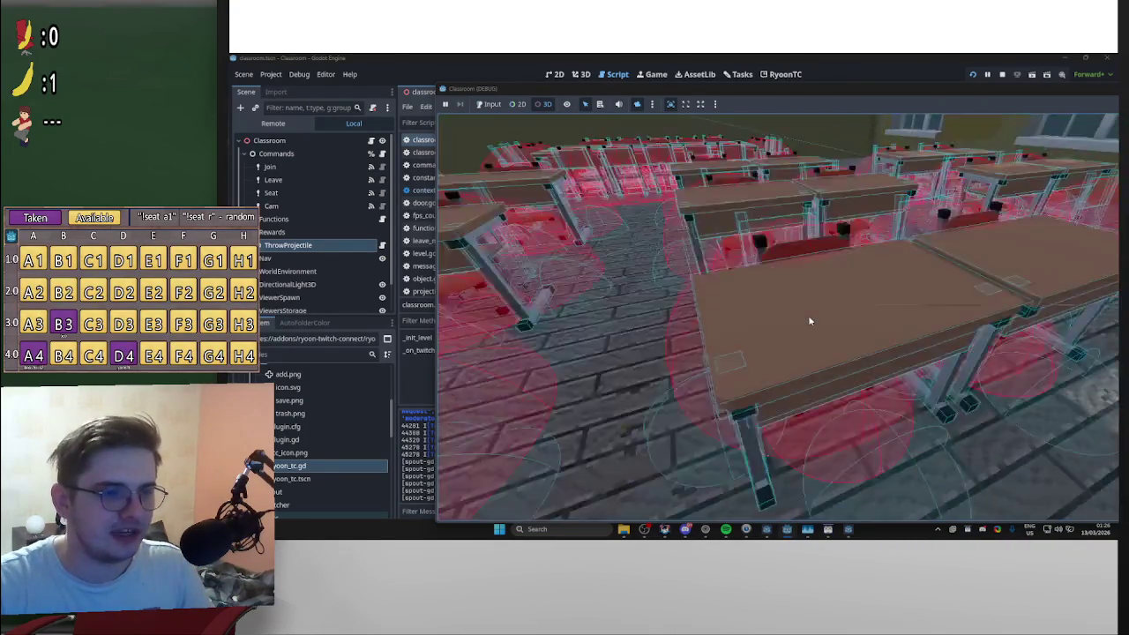
scroll(809, 320, "down", 8)
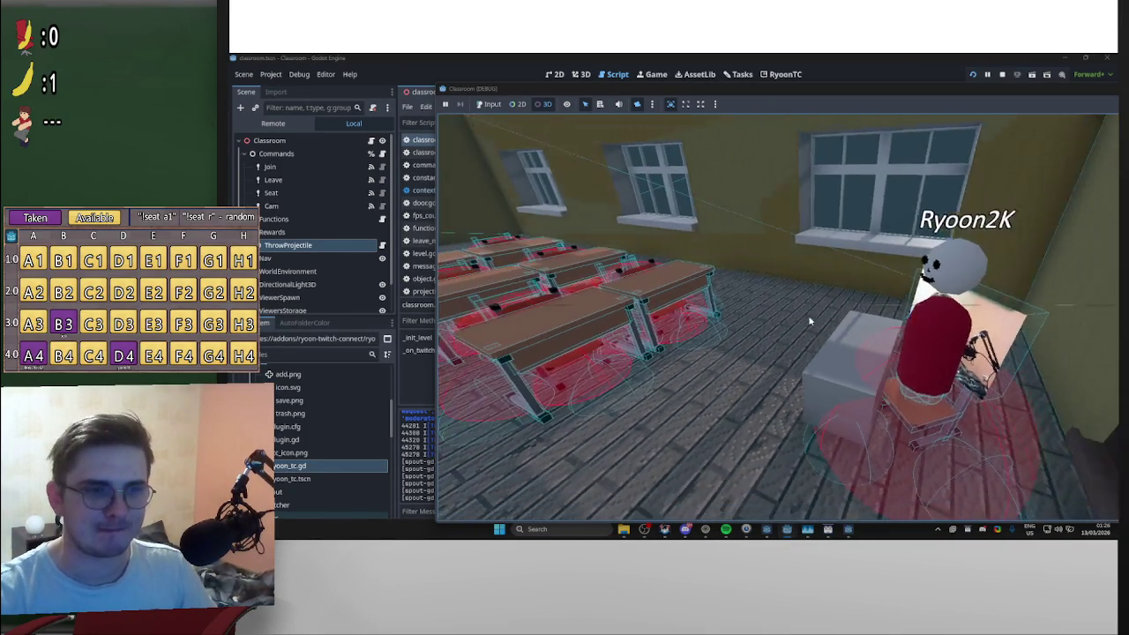
Step: Restore the running classroom game to a smaller window, then close it
double_click(974, 93)
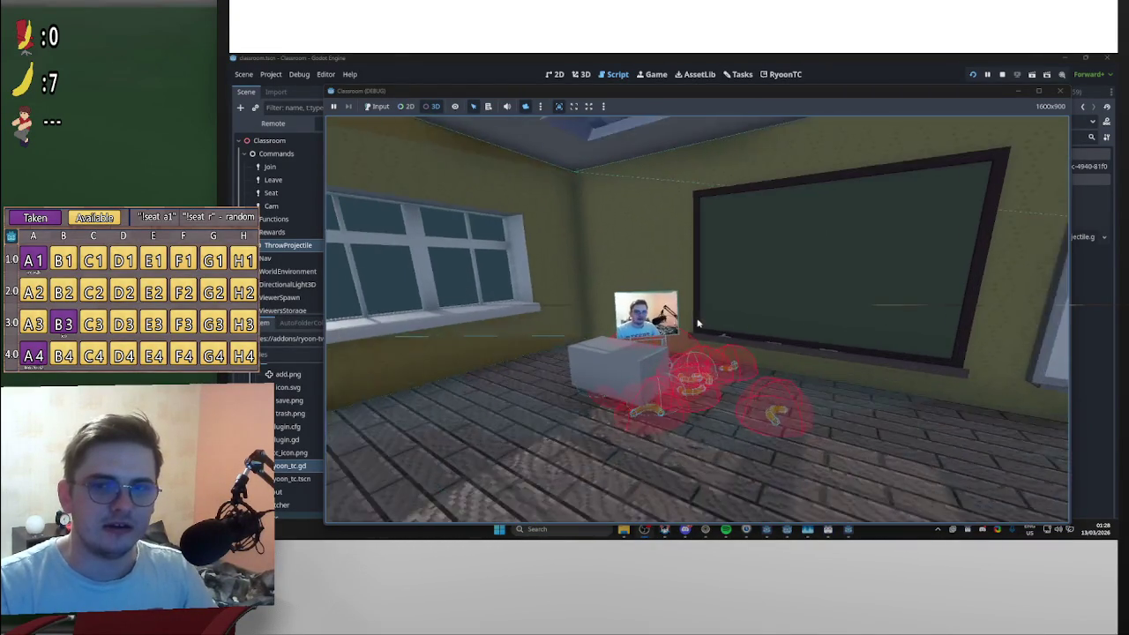
left_click(1060, 92)
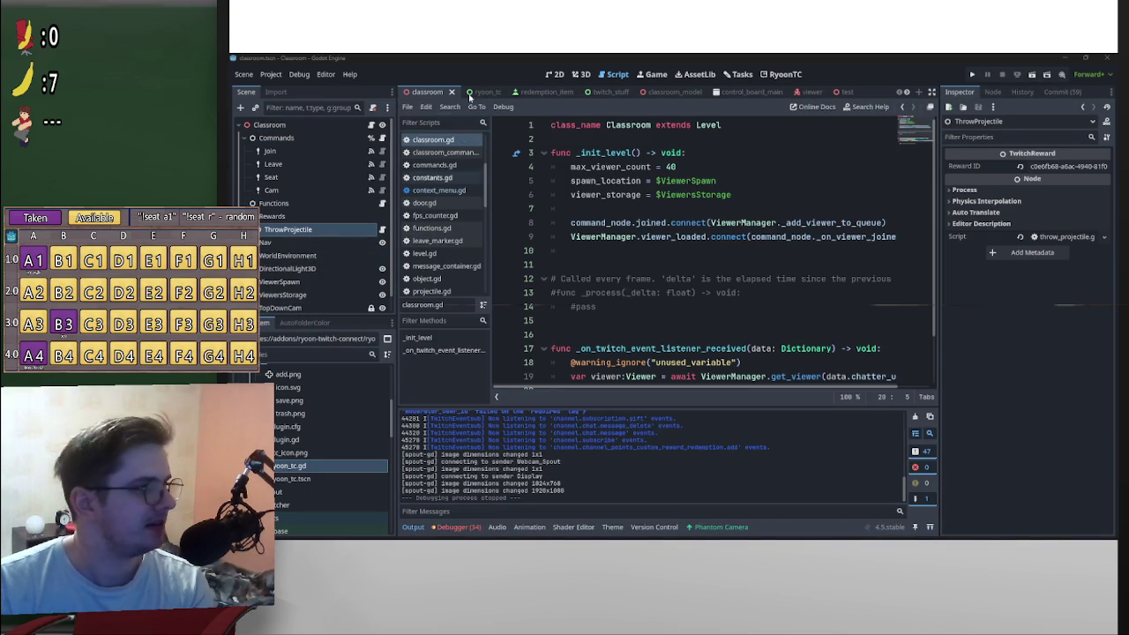
Step: Open the chair script and highlight the pushed_in declaration on line 9
scroll(327, 262, "down", 1)
scroll(327, 262, "up", 1)
scroll(327, 262, "down", 1)
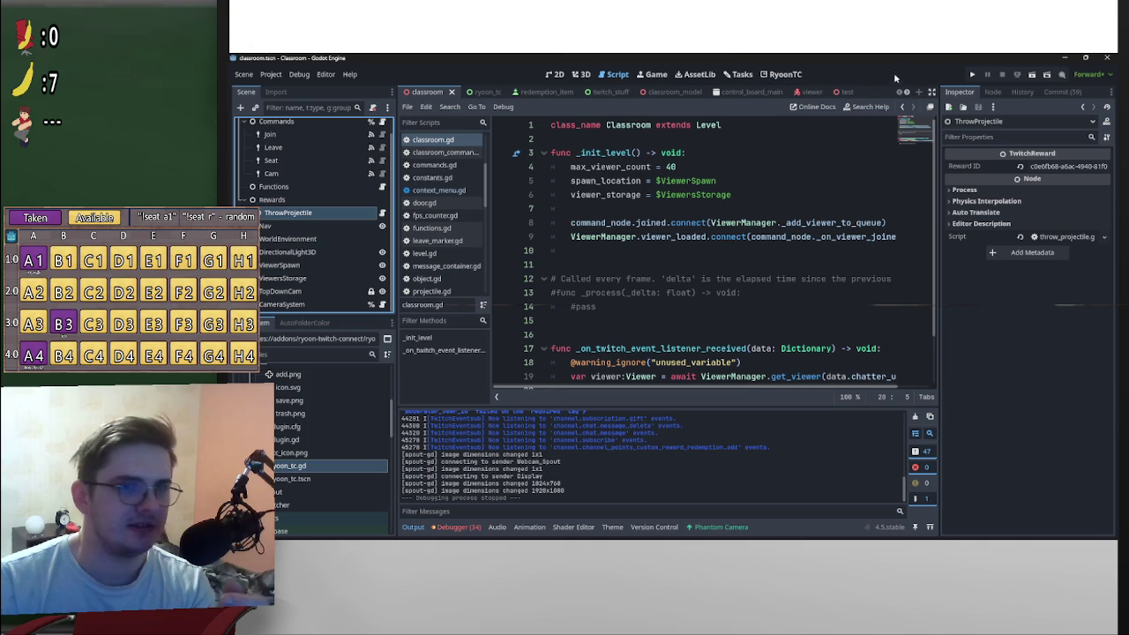
scroll(908, 92, "down", 3)
scroll(908, 92, "down", 2)
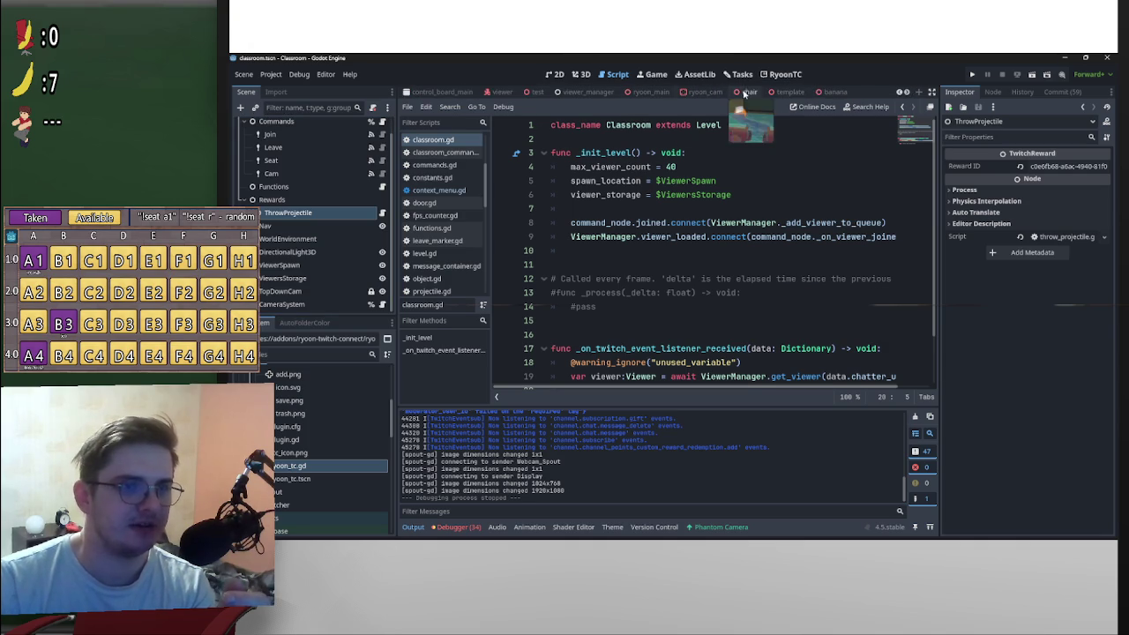
left_click(749, 92)
scroll(729, 243, "down", 1)
scroll(727, 258, "up", 1)
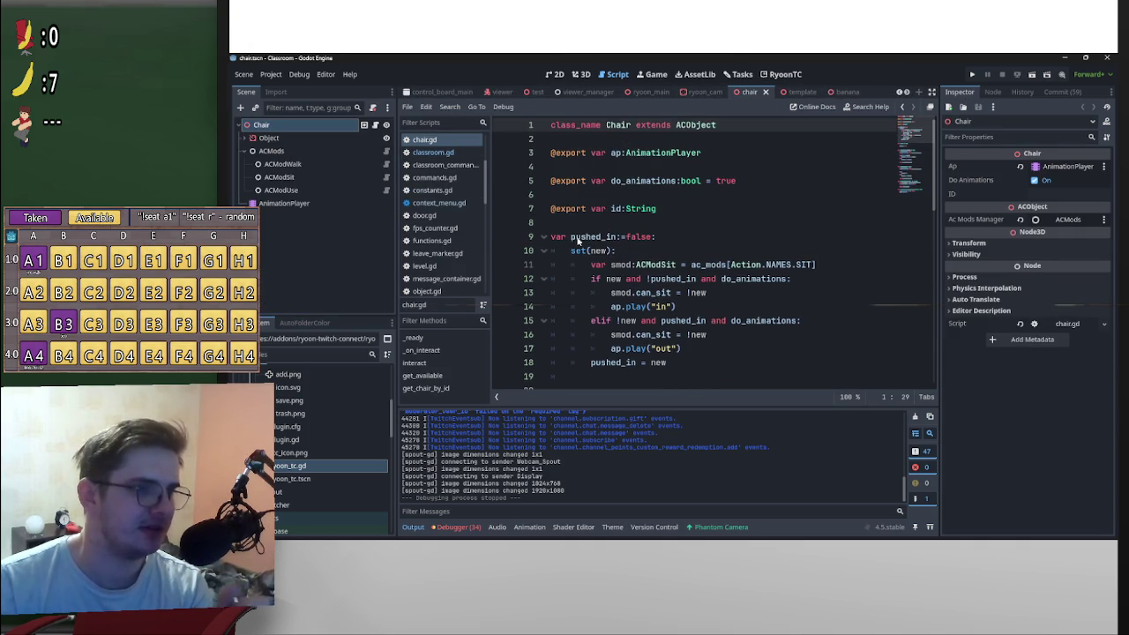
left_click_drag(571, 237, 674, 236)
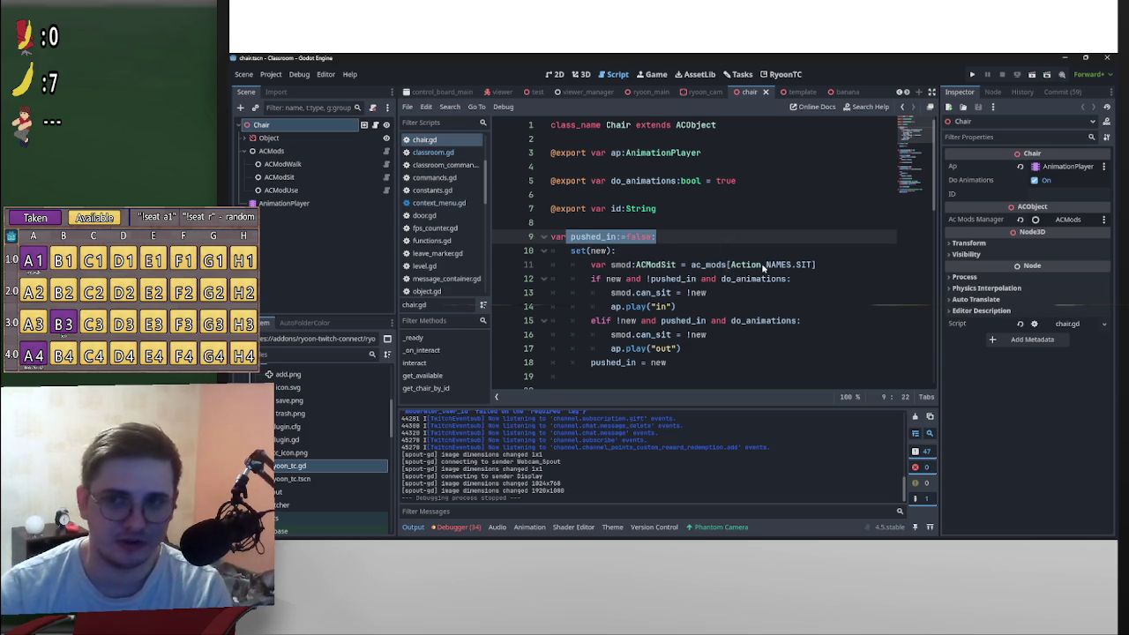
Step: Highlight get_available on line 49, then select the chair's ID property in the Inspector
scroll(791, 281, "down", 1)
scroll(798, 280, "down", 6)
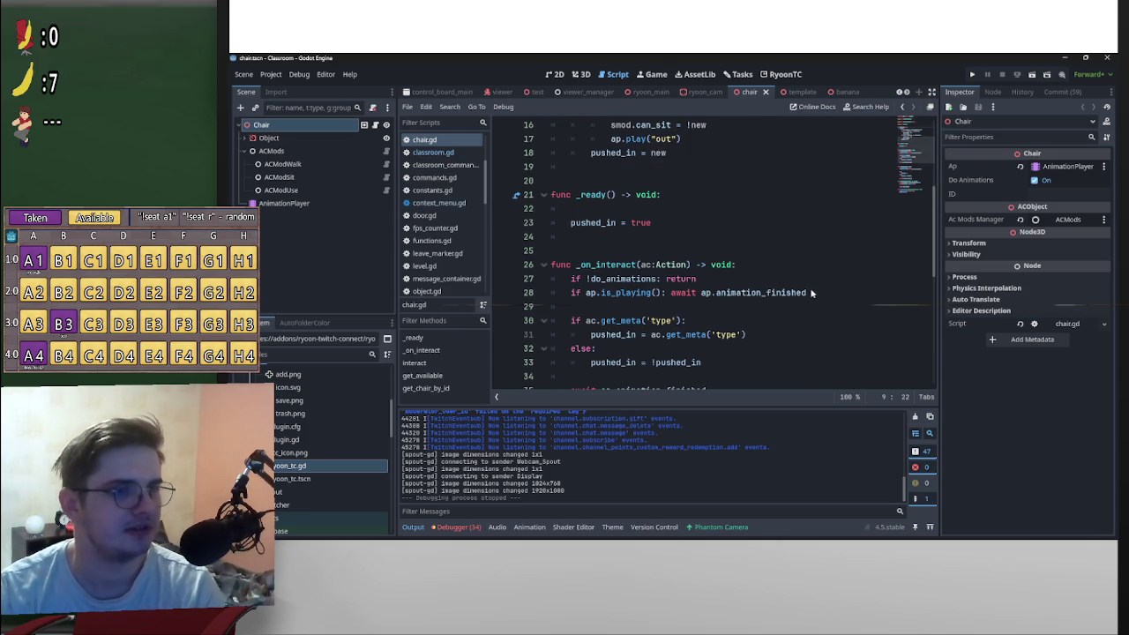
scroll(660, 183, "down", 2)
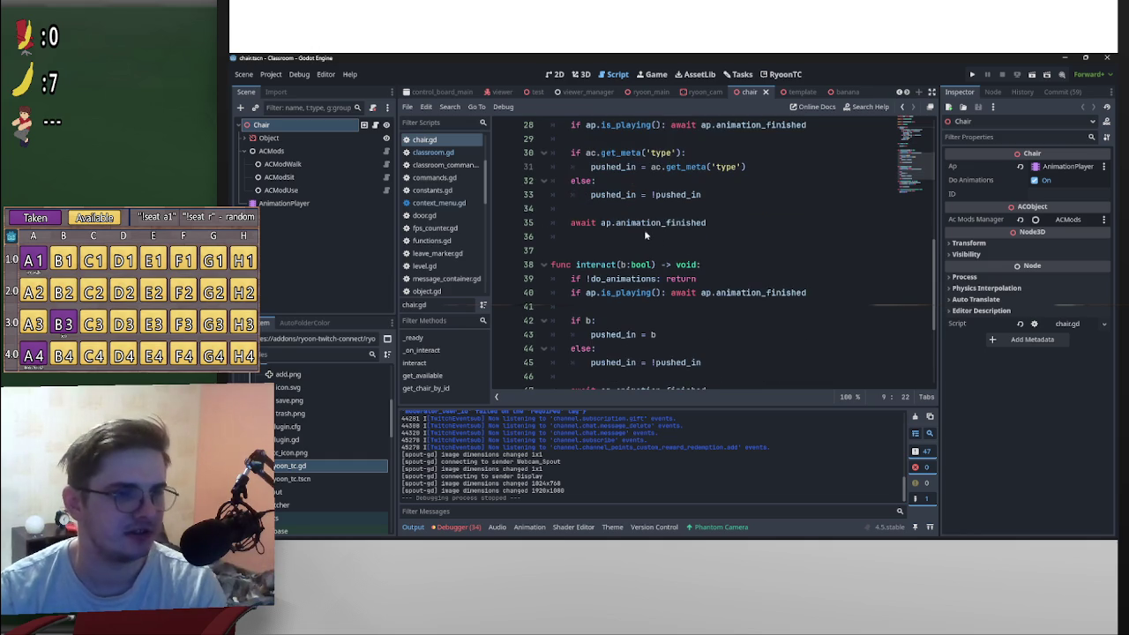
scroll(656, 239, "down", 2)
scroll(717, 296, "down", 2)
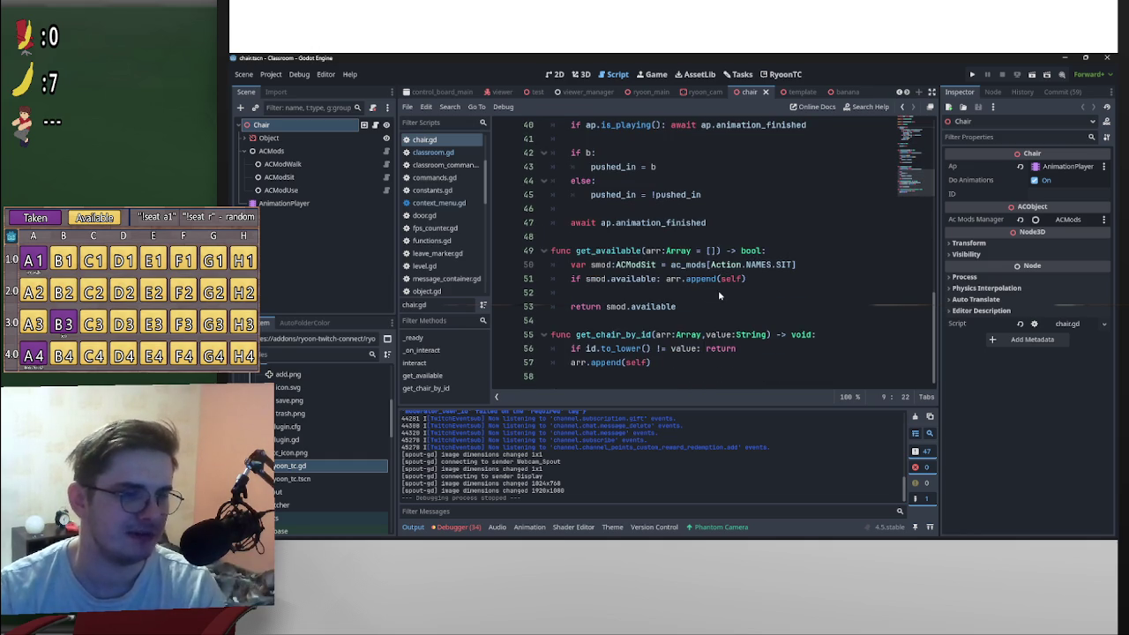
left_click_drag(576, 251, 667, 251)
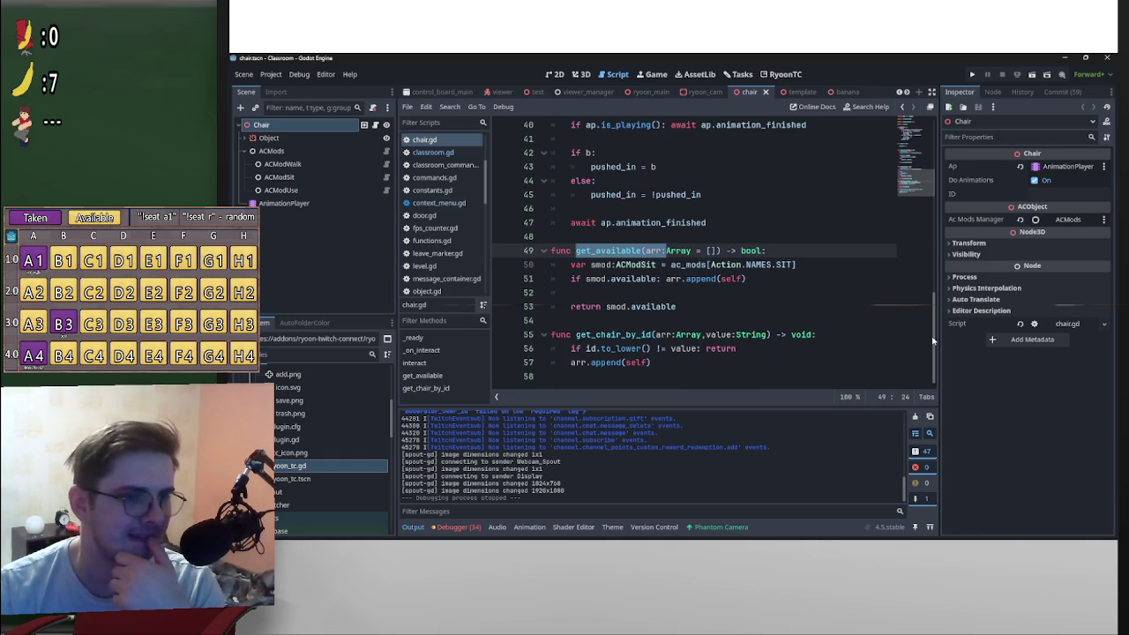
scroll(935, 336, "up", 1)
scroll(934, 335, "down", 1)
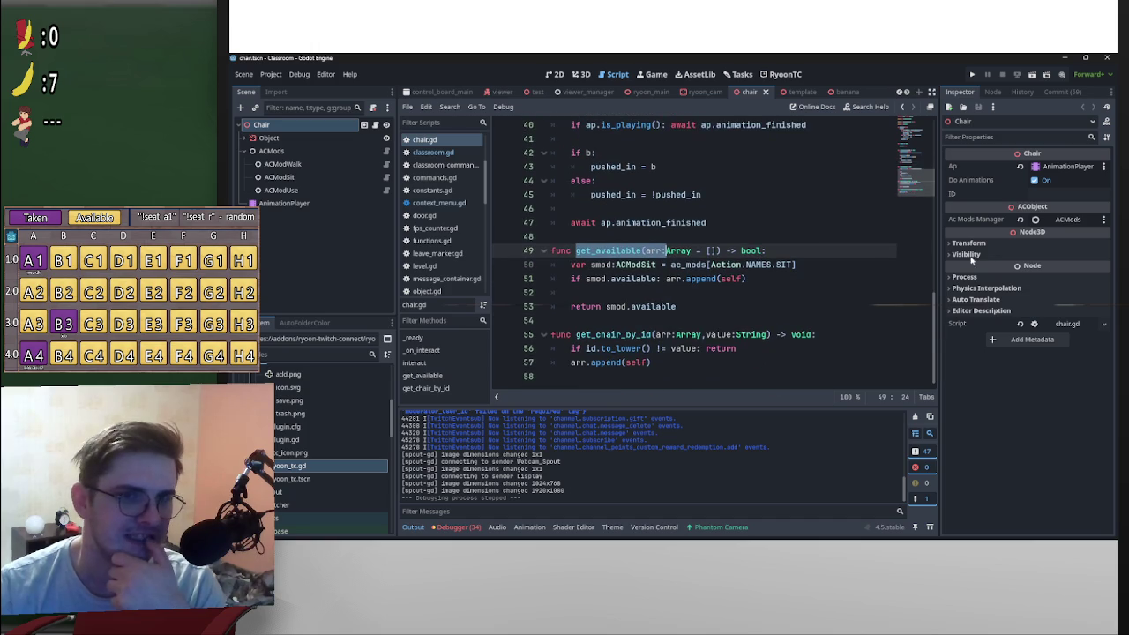
left_click(1058, 194)
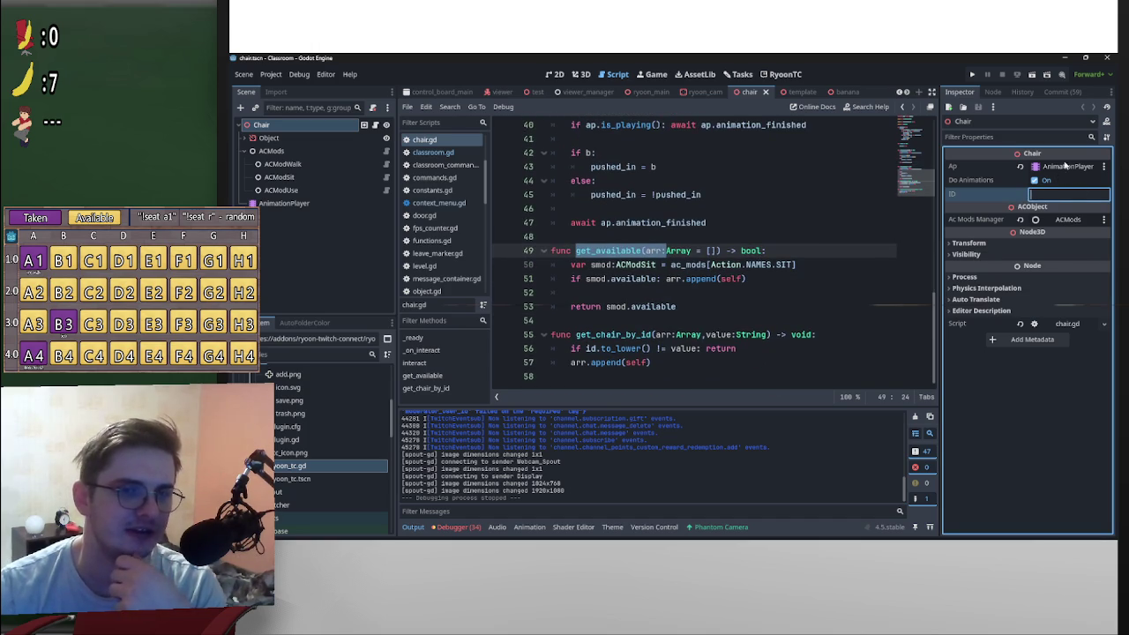
Step: Scroll through chair.gd, then select ACModSit to view its Seat, three side markers, Forward and Interaction Area
scroll(935, 329, "up", 2)
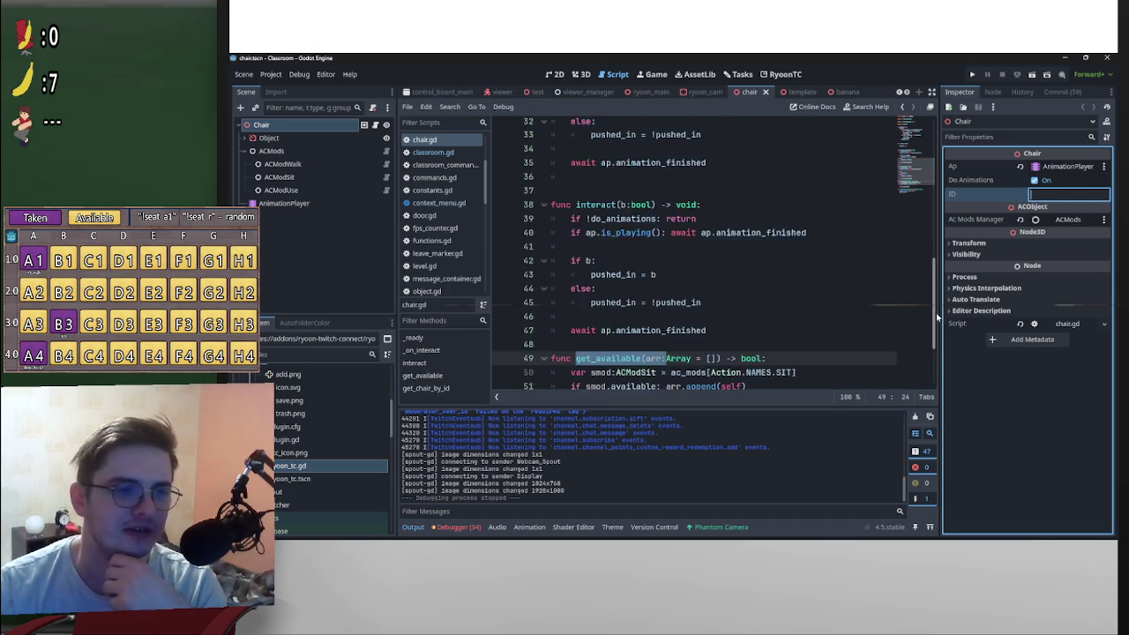
scroll(935, 328, "down", 1)
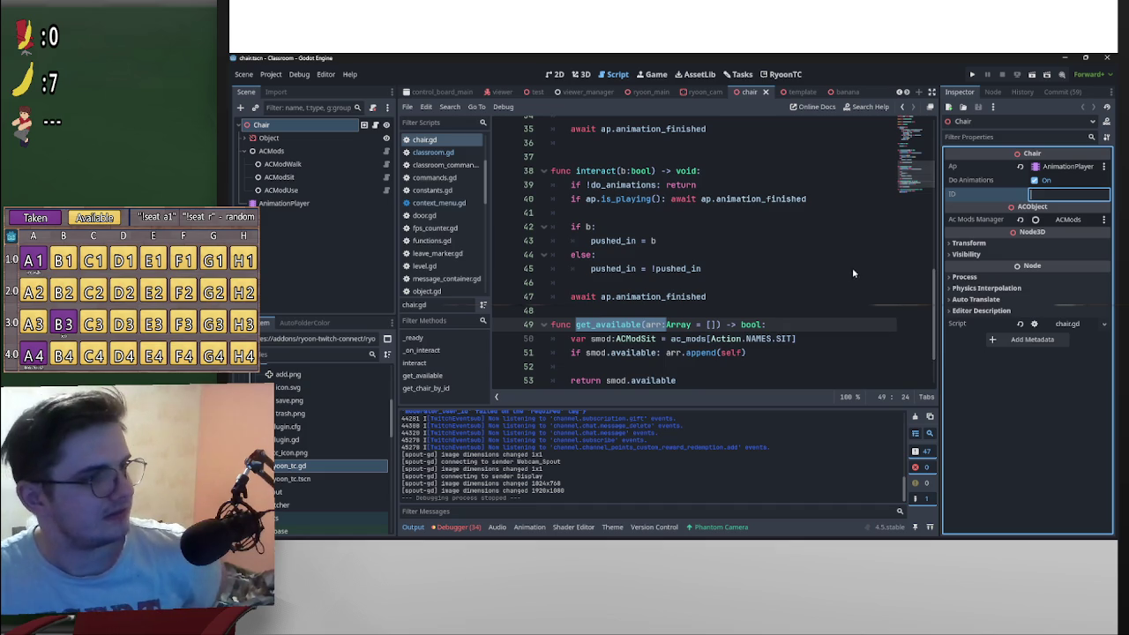
scroll(869, 275, "up", 5)
scroll(869, 275, "up", 6)
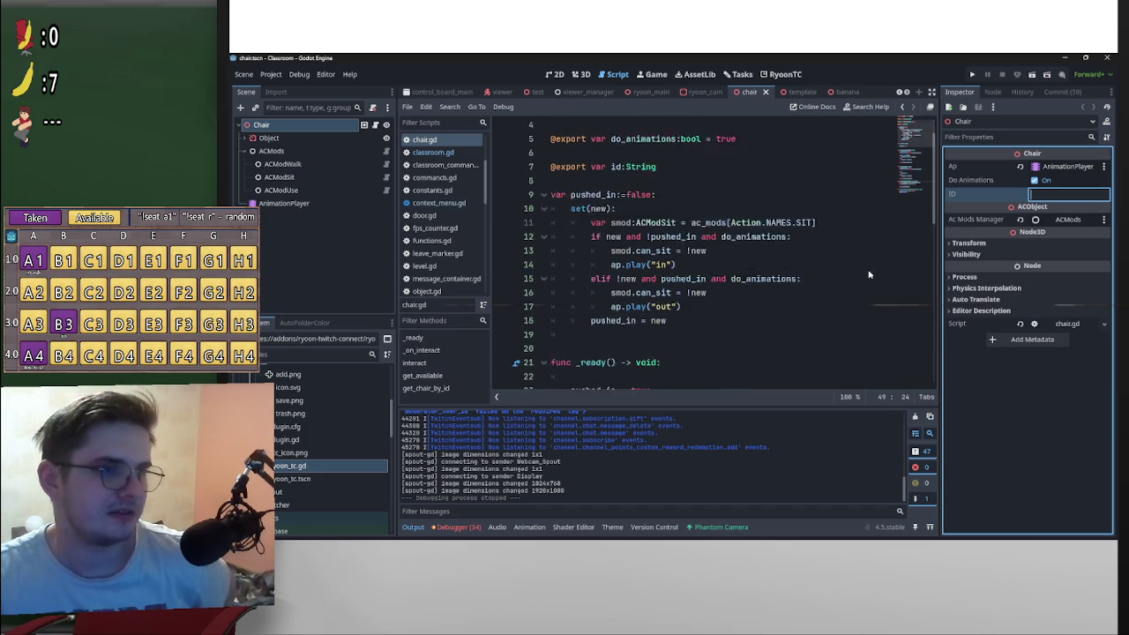
scroll(869, 267, "down", 11)
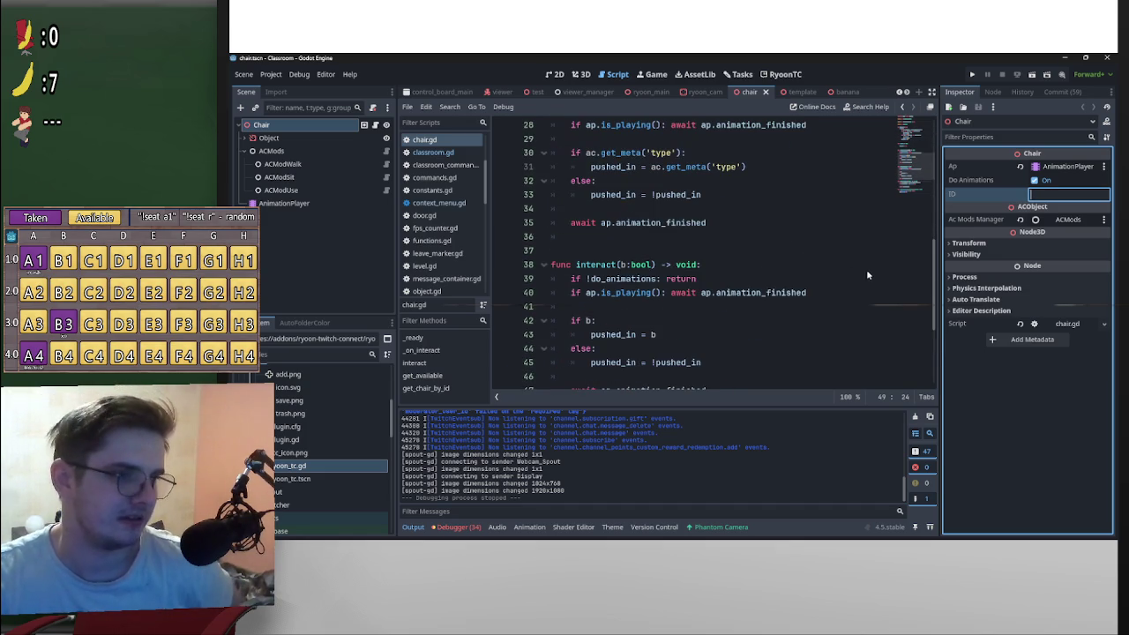
scroll(816, 296, "down", 1)
scroll(678, 325, "down", 1)
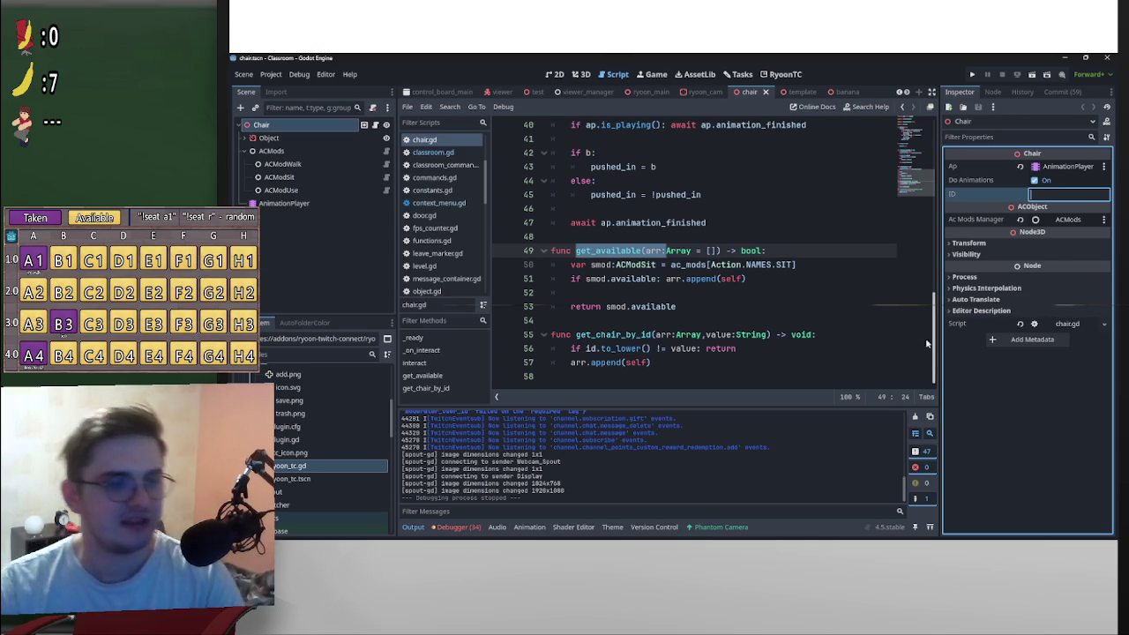
left_click(317, 181)
left_click(317, 182)
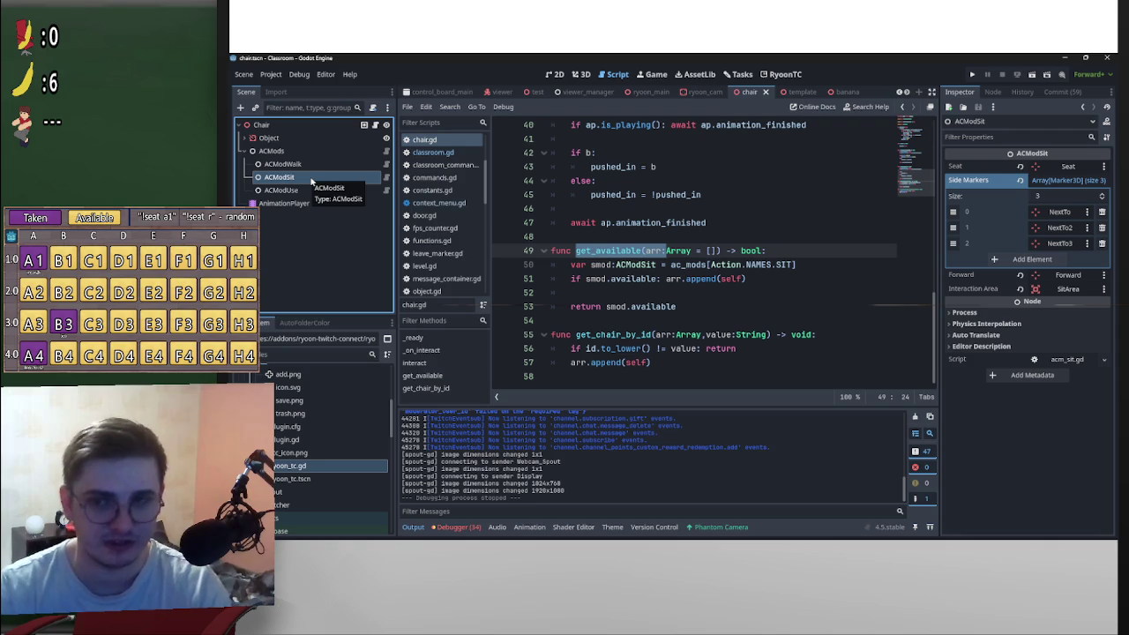
double_click(299, 179)
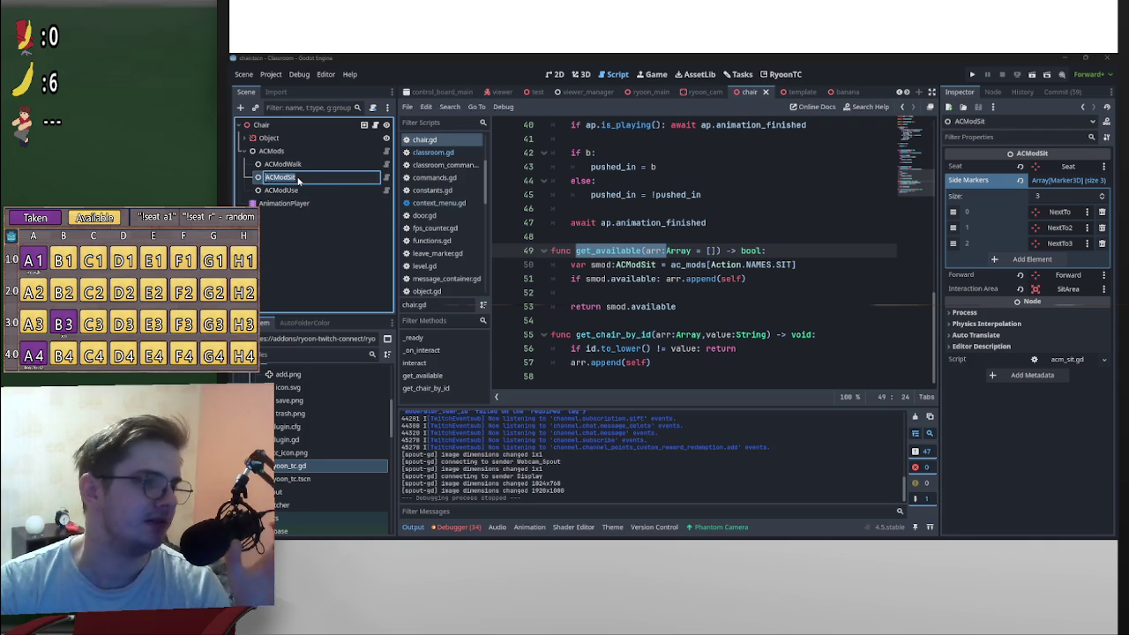
key("Return")
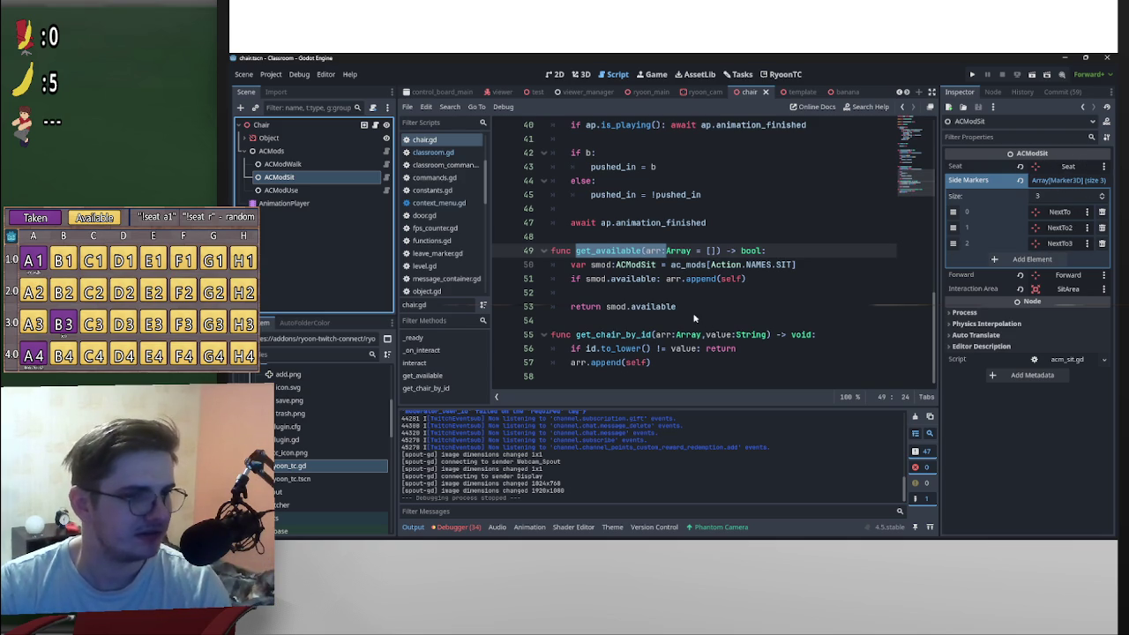
left_click(291, 190)
left_click(309, 177)
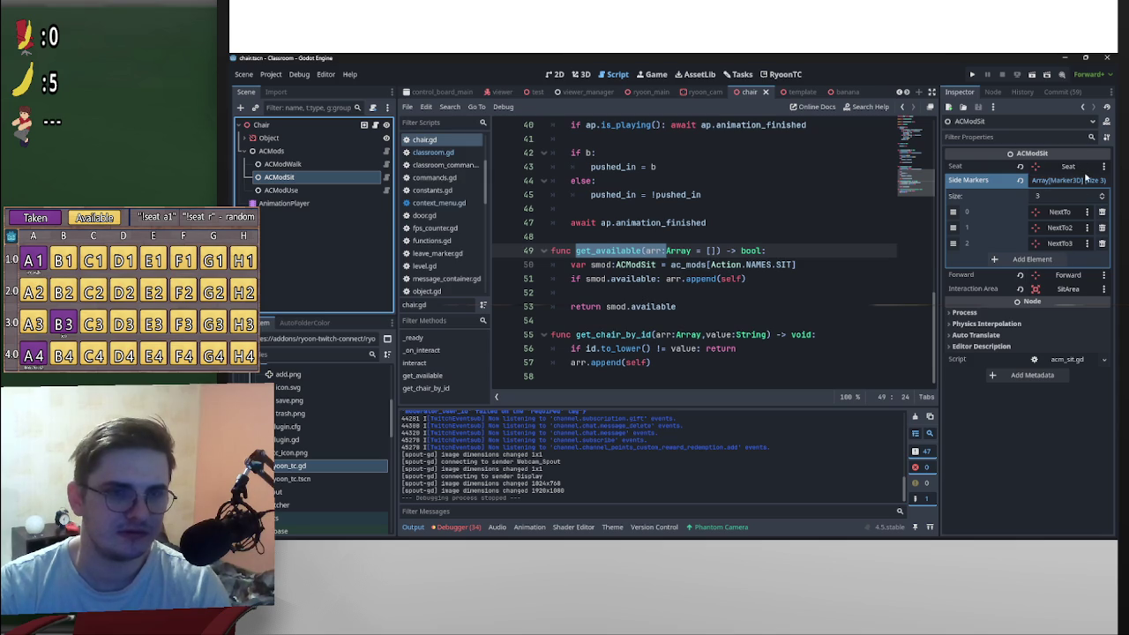
triple_click(591, 270)
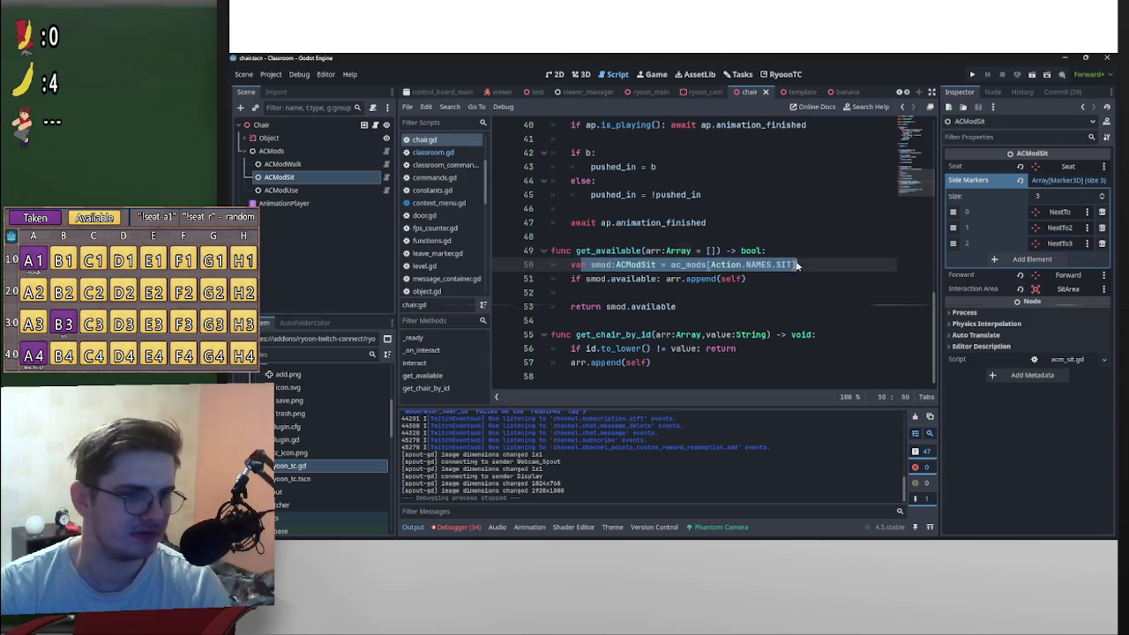
left_click(583, 280)
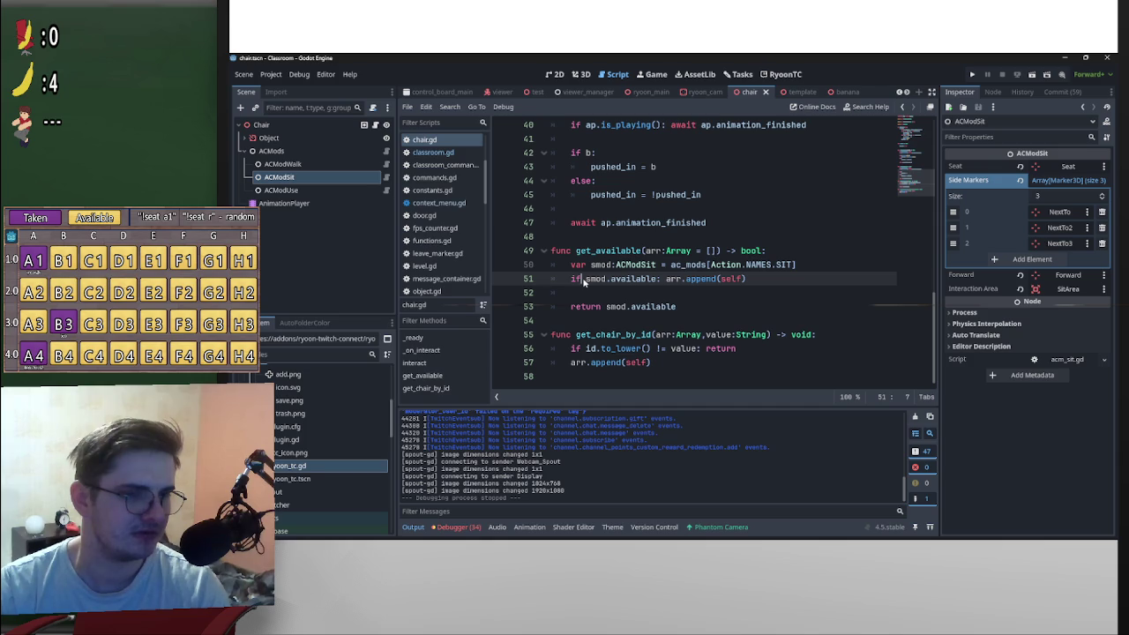
left_click_drag(583, 281, 657, 281)
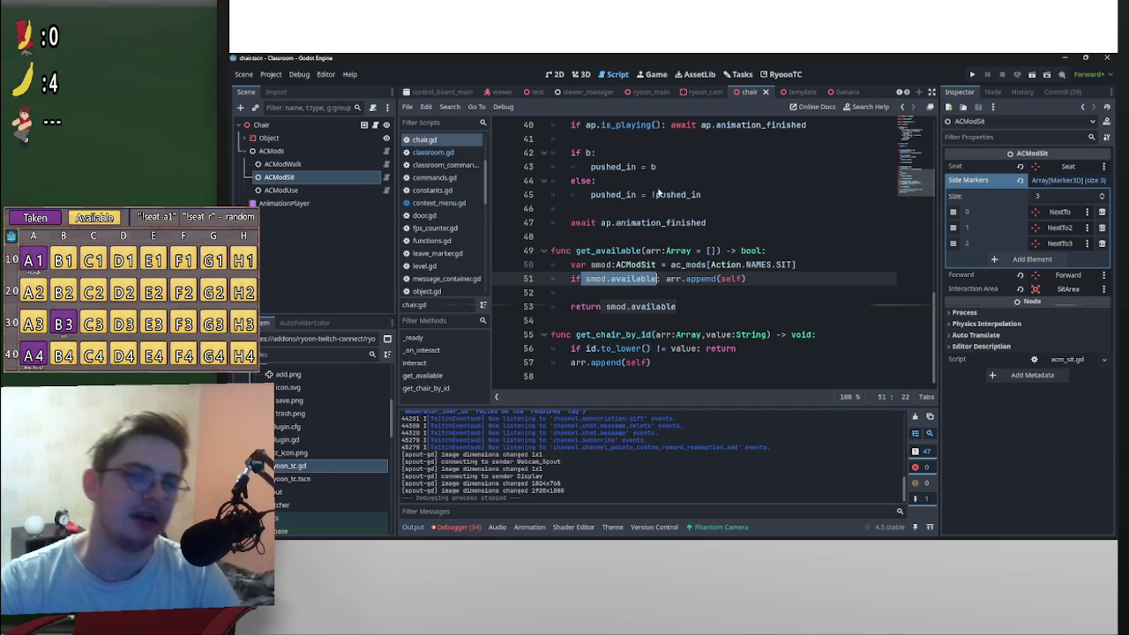
Step: Open acm_sit.gd, the script attached to the ACModSit node, in the script editor
right_click(313, 181)
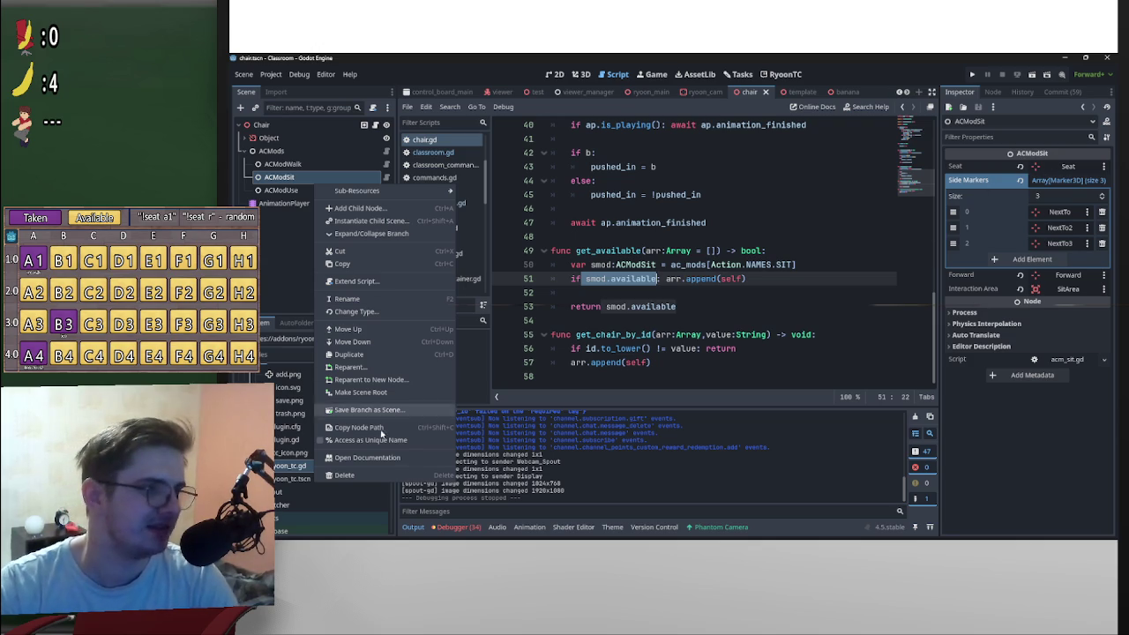
left_click(292, 232)
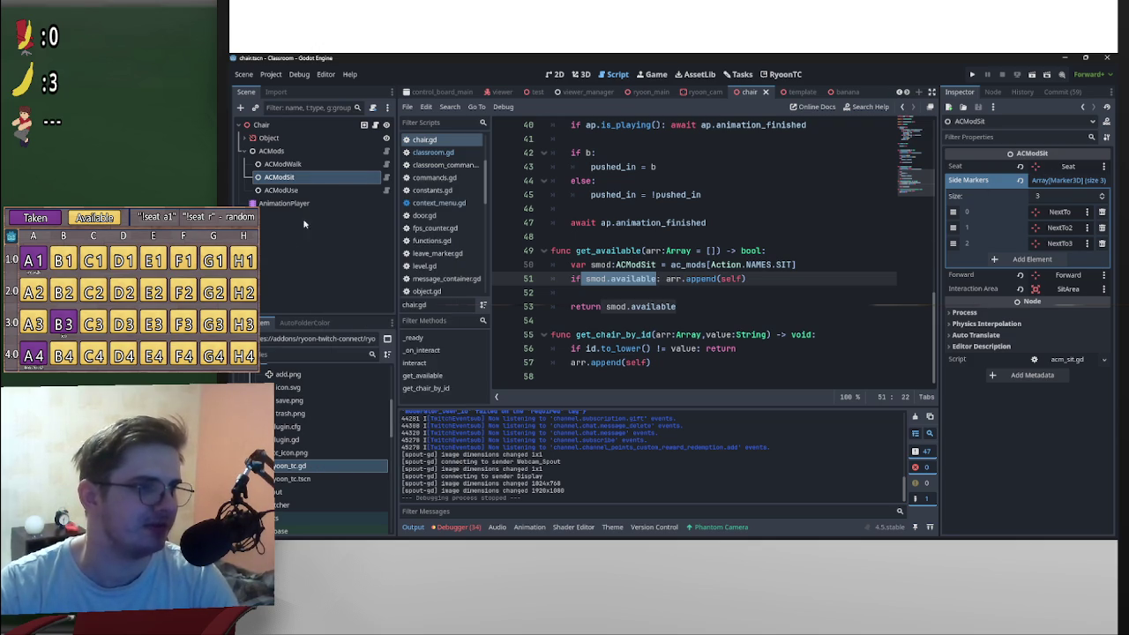
left_click(386, 177)
scroll(691, 277, "up", 2)
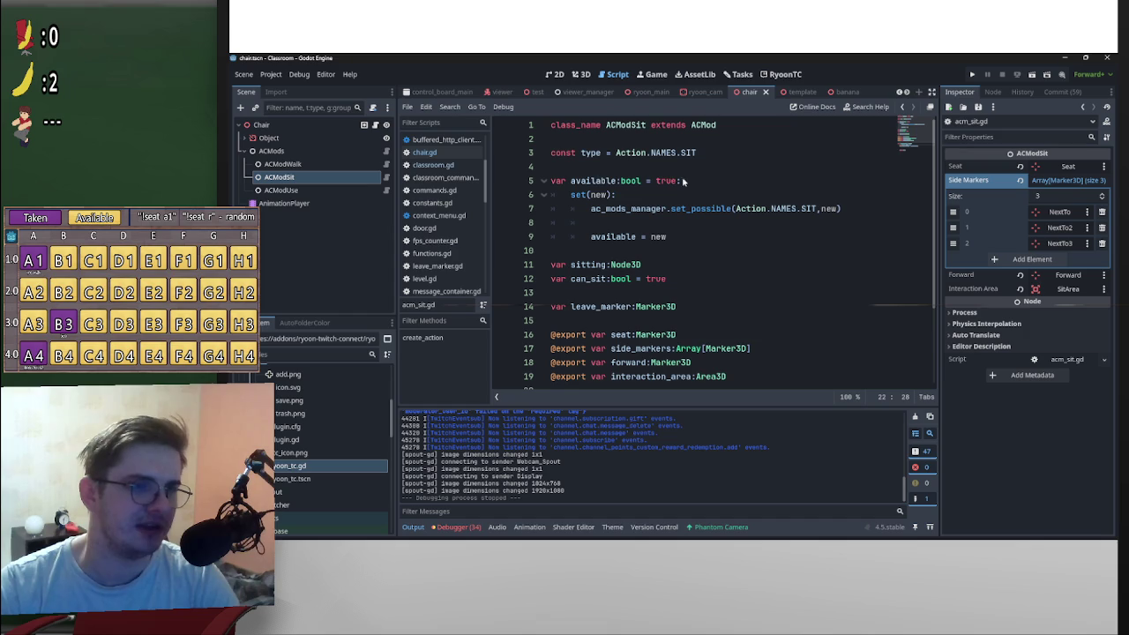
Step: Review the available setter, sitting variable and can_sit declaration in acm_sit.gd
mouse_move(686, 247)
left_mouse_down()
mouse_move(540, 181)
mouse_move(541, 194)
left_mouse_up()
left_click_drag(641, 265, 533, 265)
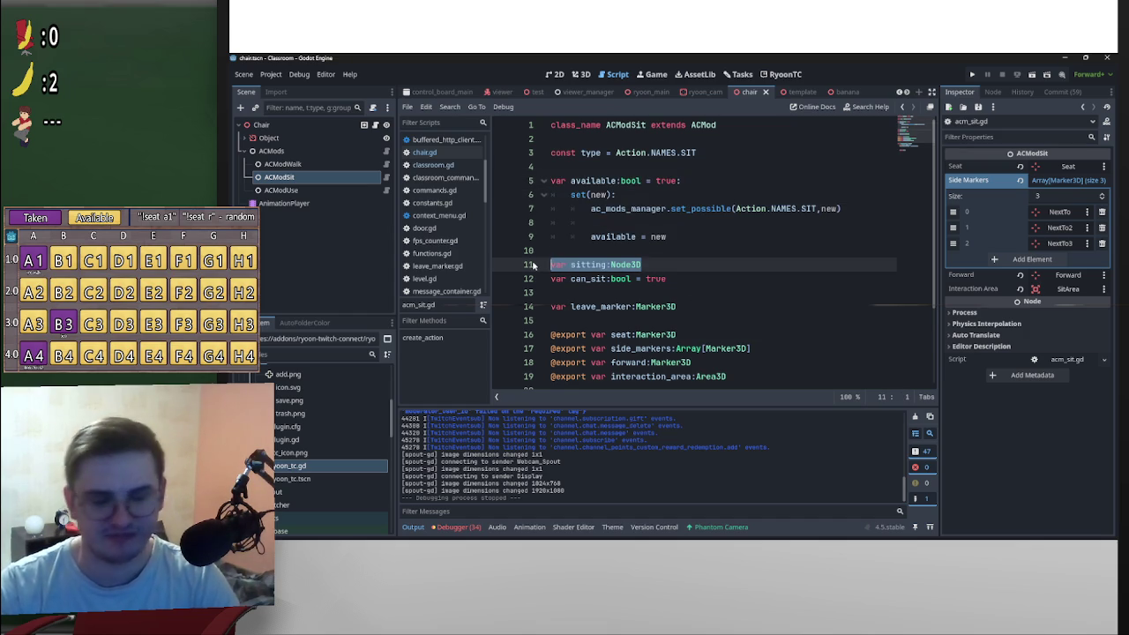
left_click_drag(667, 279, 542, 281)
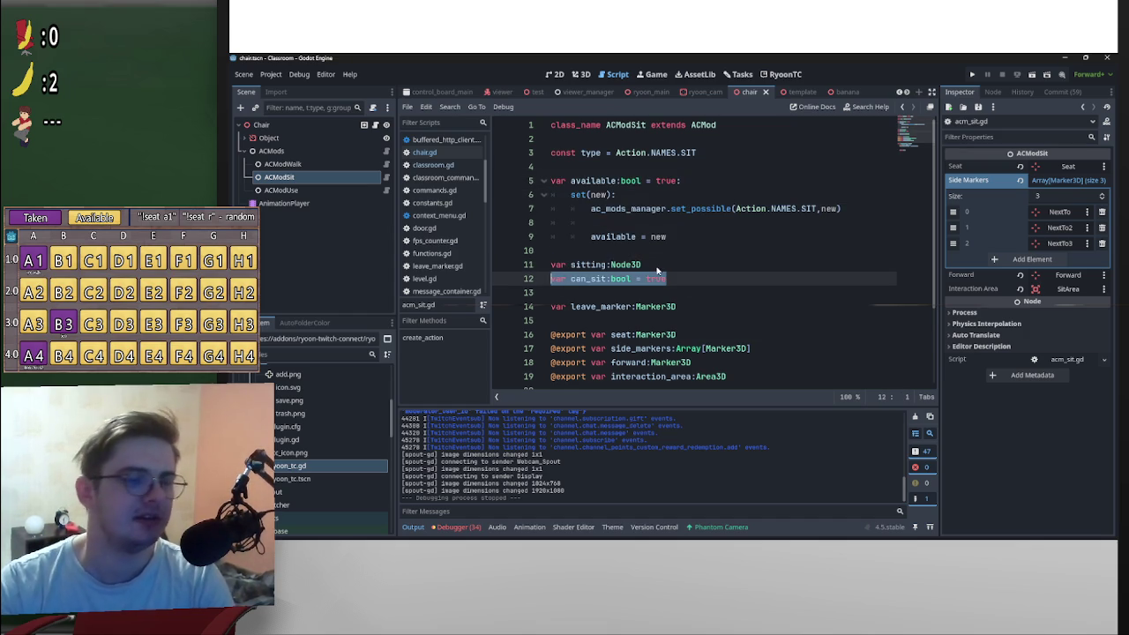
left_click_drag(657, 269, 542, 265)
left_click_drag(668, 261, 541, 264)
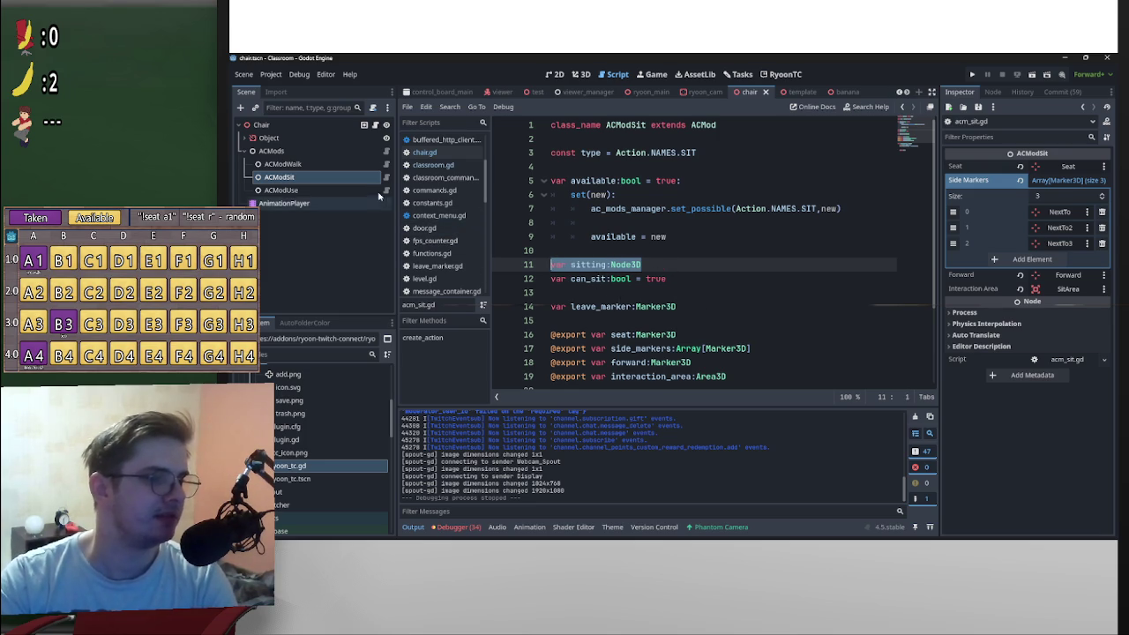
scroll(675, 251, "down", 3)
scroll(687, 250, "up", 3)
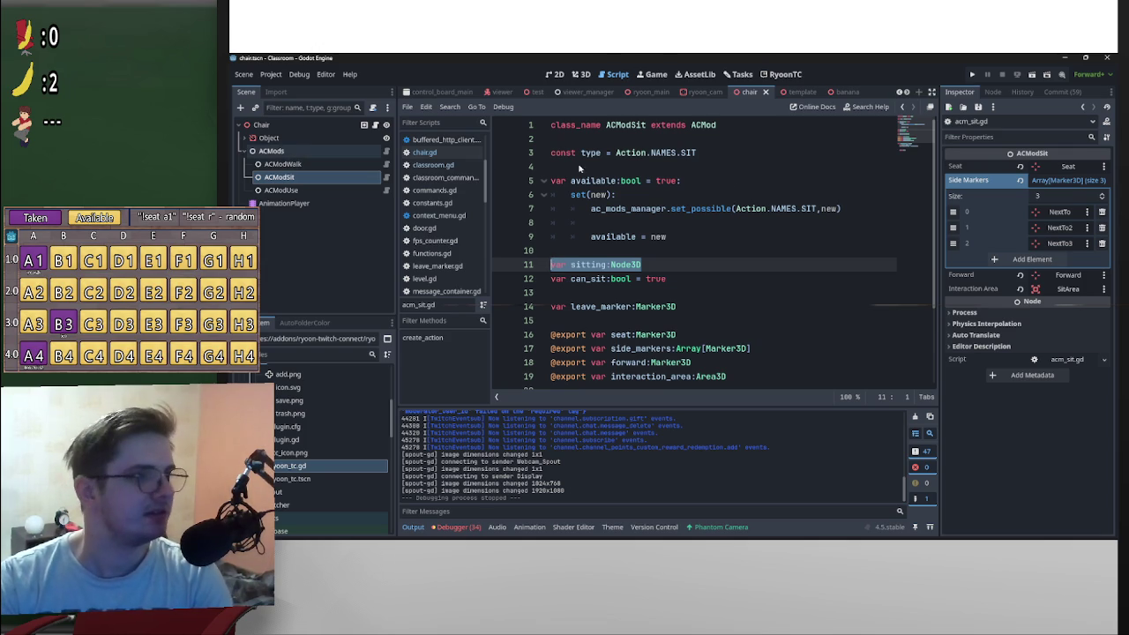
Step: Recheck the available setter and can_sit line unchanged, then return to the classroom scene
mouse_move(694, 247)
left_mouse_down()
mouse_move(485, 157)
mouse_move(495, 170)
left_mouse_up()
left_click_drag(670, 279, 505, 278)
left_click(428, 106)
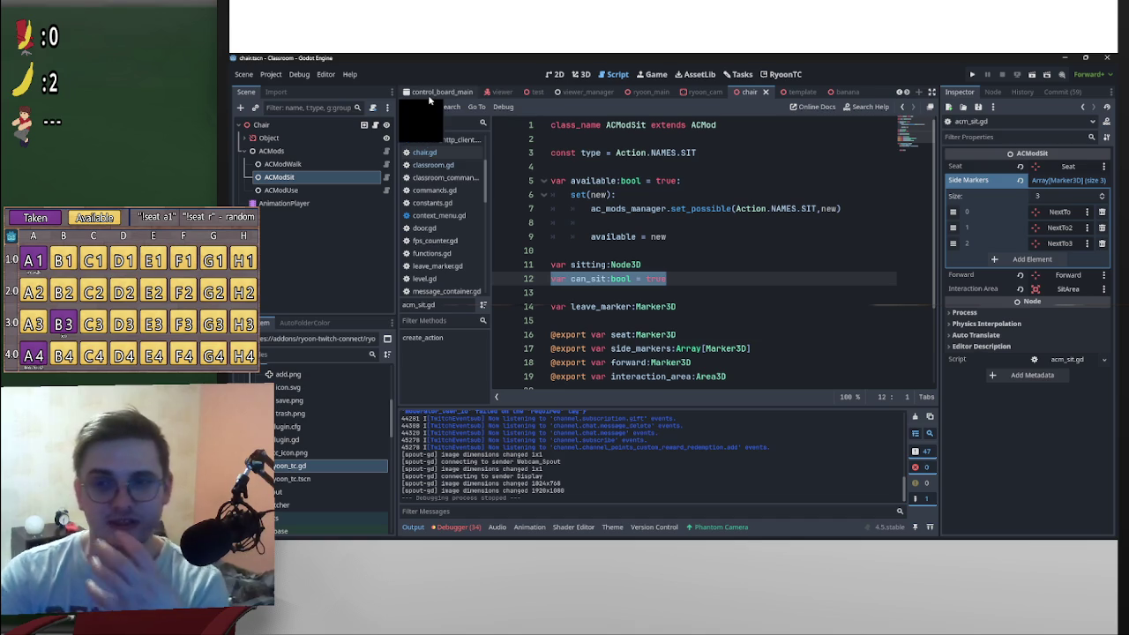
left_click(668, 278)
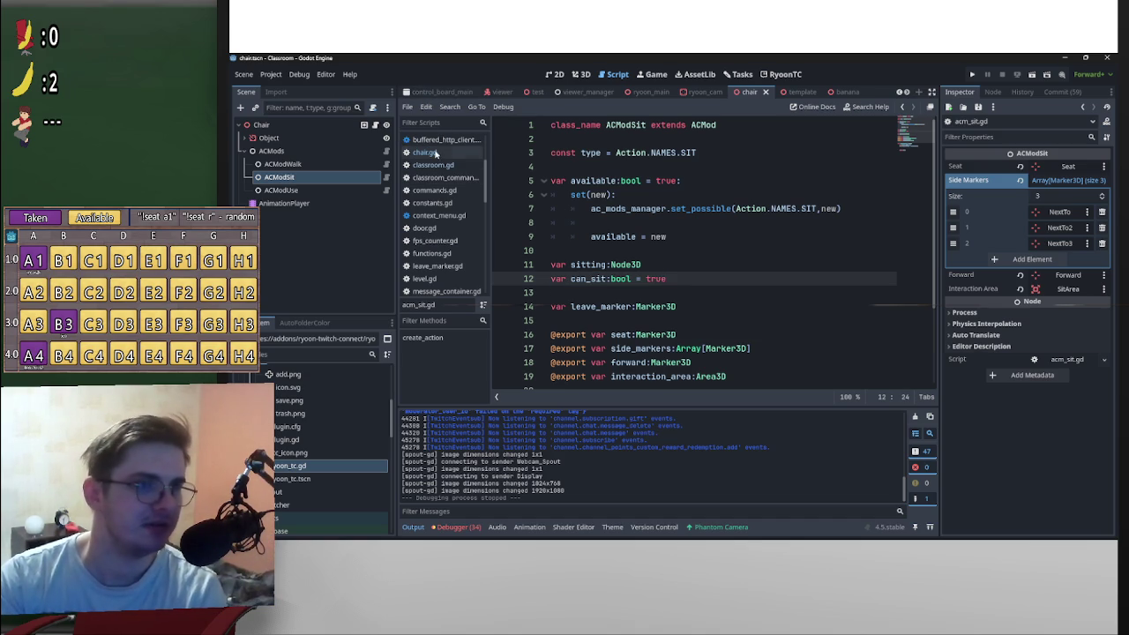
scroll(860, 95, "up", 5)
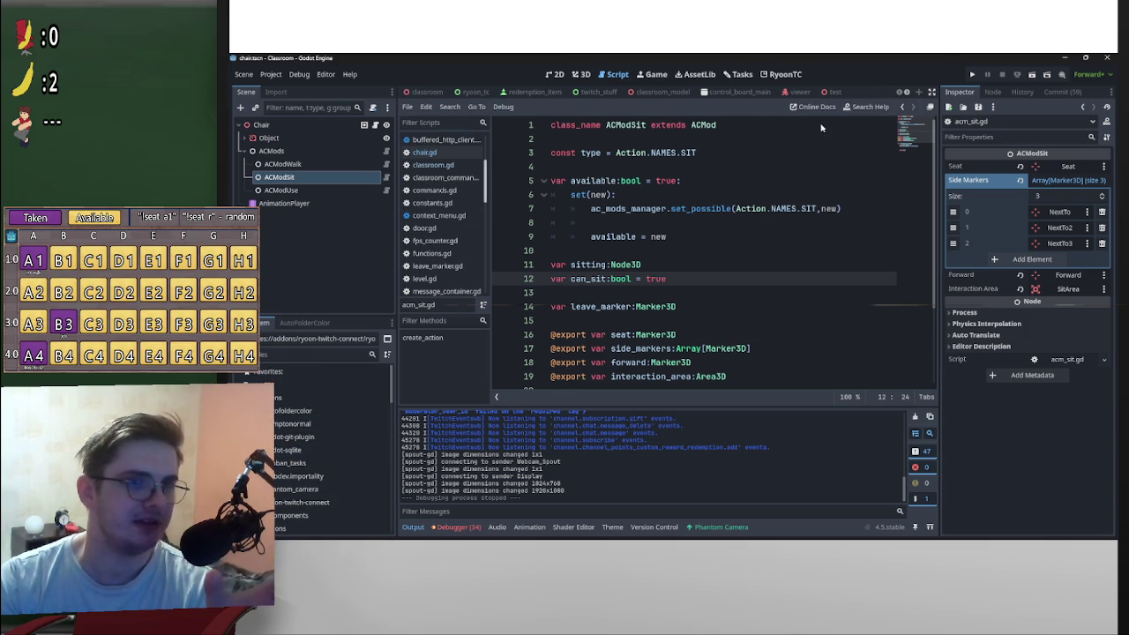
left_click(424, 91)
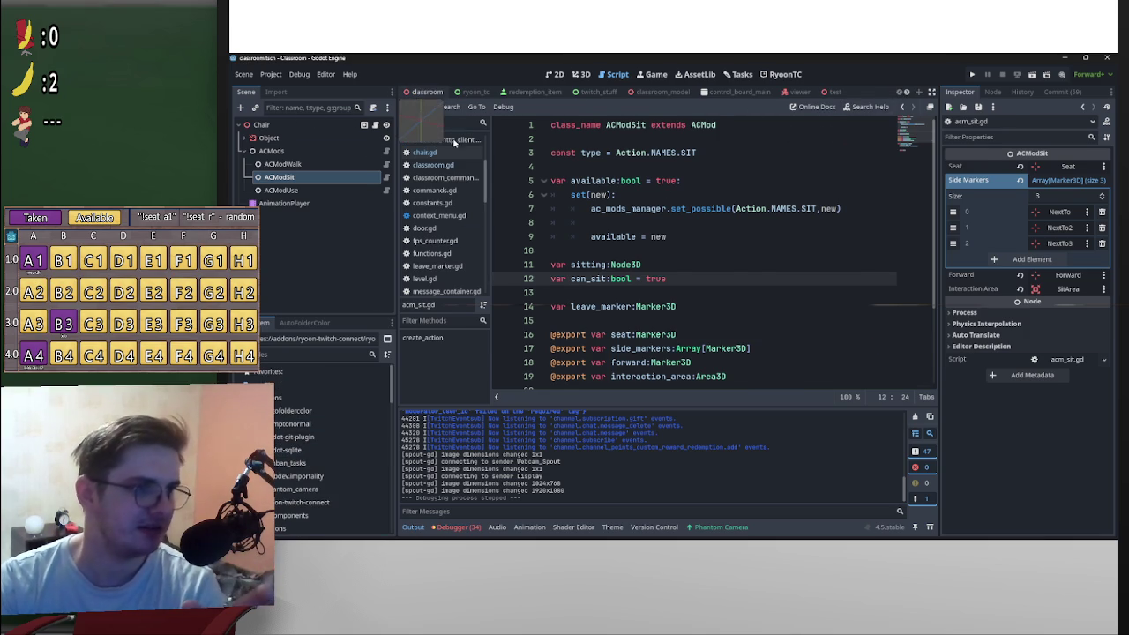
Step: Show the classroom scene in 3D and fly toward the blackboards
left_click(579, 74)
mouse_move(693, 249)
left_mouse_down()
mouse_move(673, 306)
mouse_move(642, 257)
mouse_move(674, 304)
left_mouse_up()
scroll(320, 283, "up", 1)
scroll(320, 284, "down", 1)
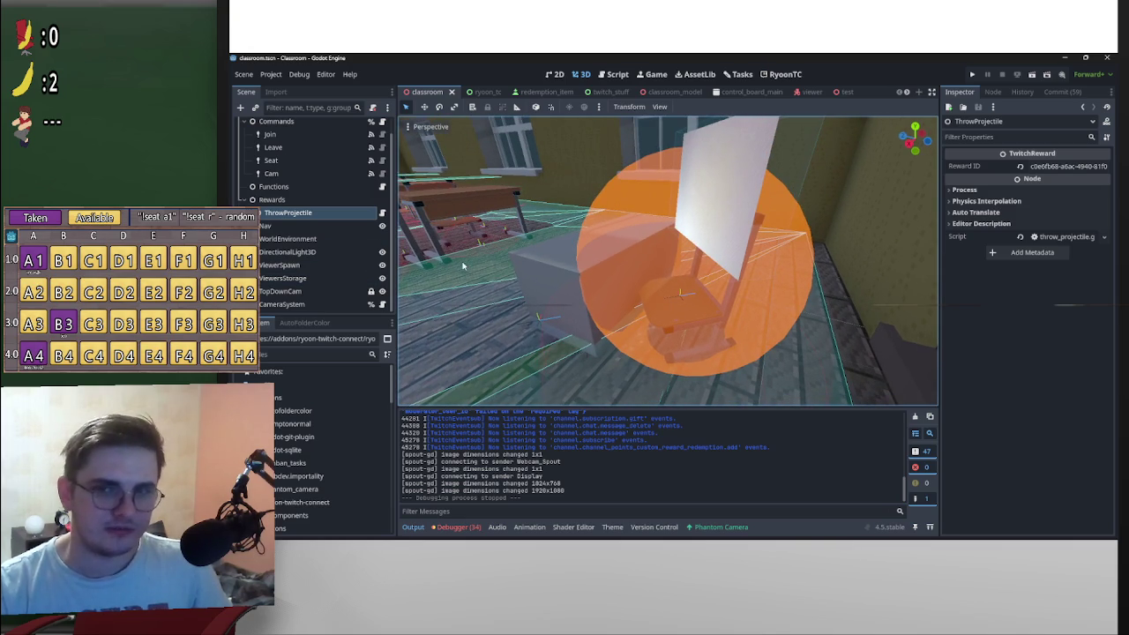
scroll(388, 232, "up", 1)
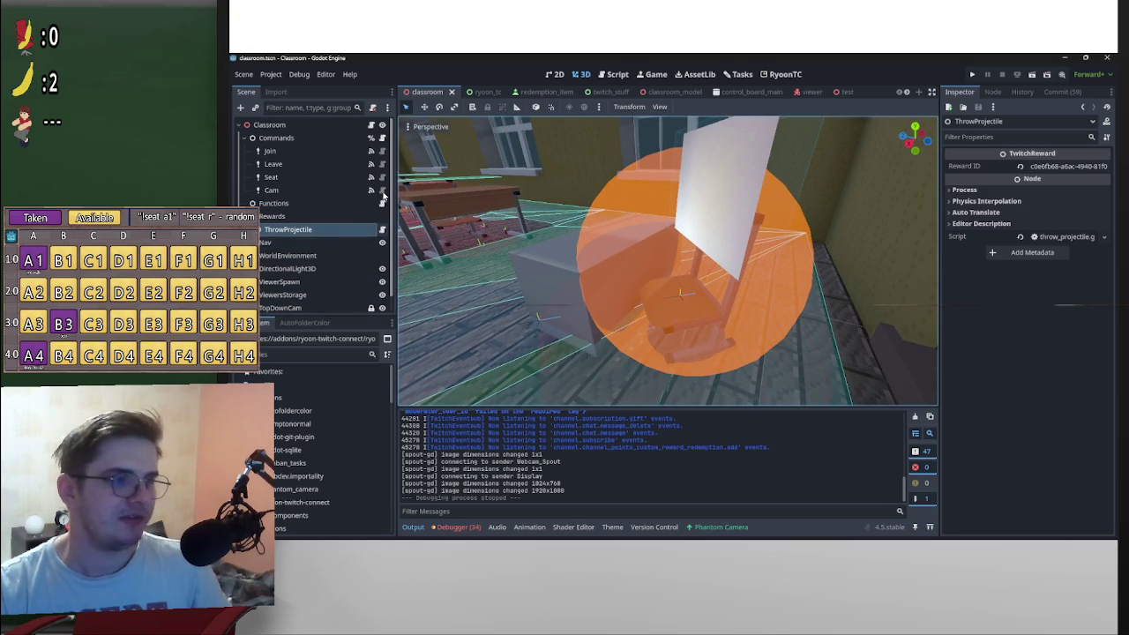
Step: Select the Ryoon character on its chair, orbit around it, and open its ryoon_main scene
left_click(693, 311)
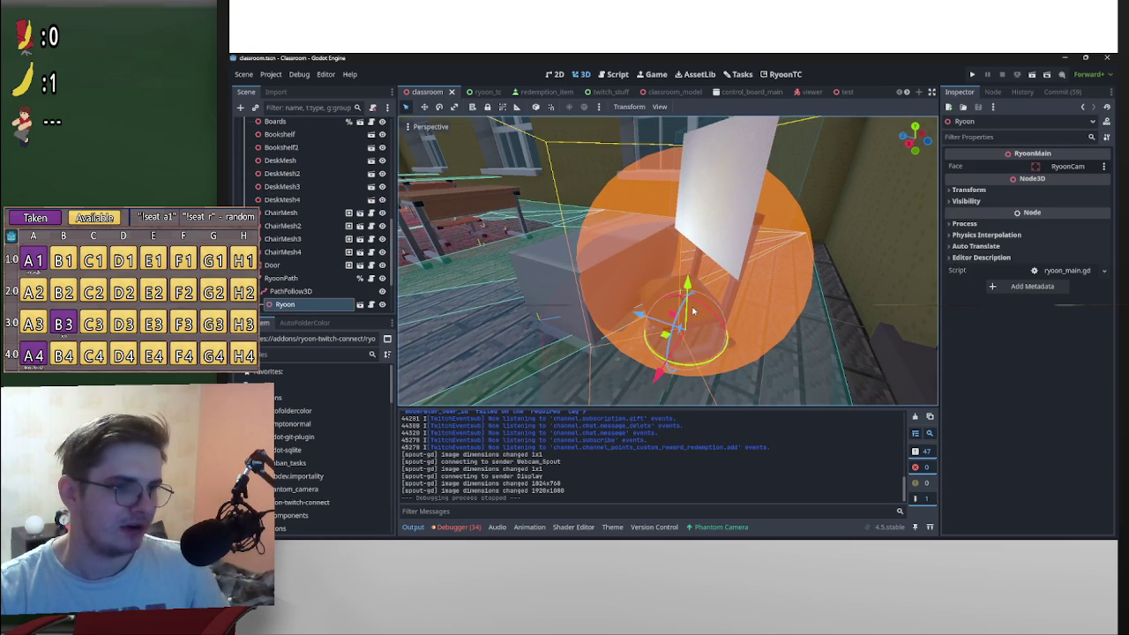
left_click_drag(692, 310, 670, 309)
scroll(298, 258, "down", 3)
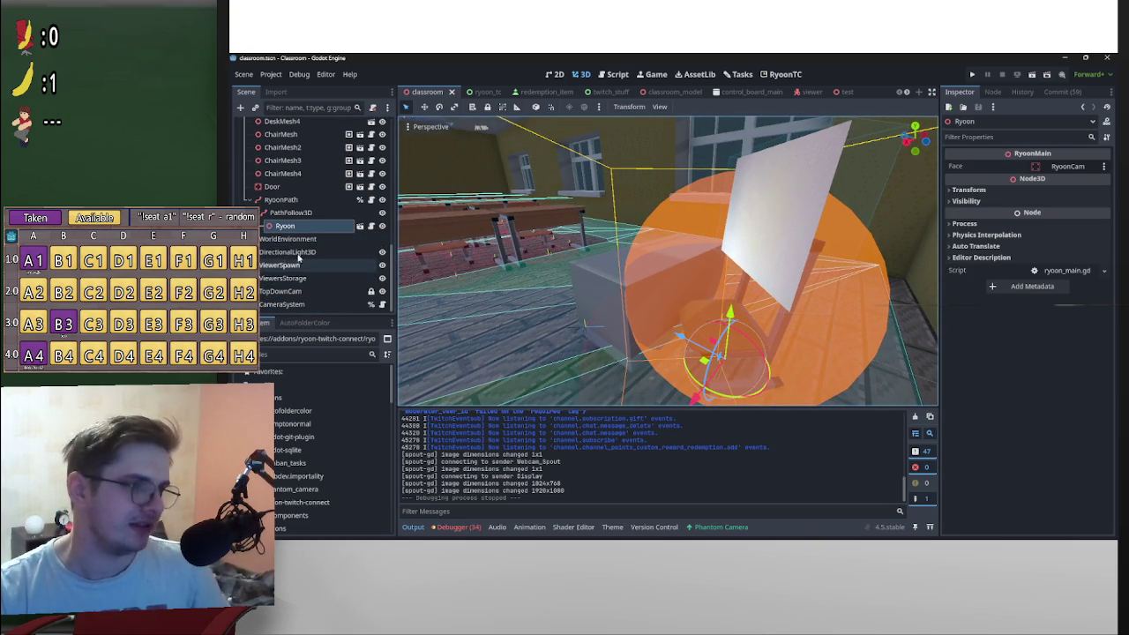
scroll(298, 258, "up", 2)
left_click_drag(676, 305, 664, 328)
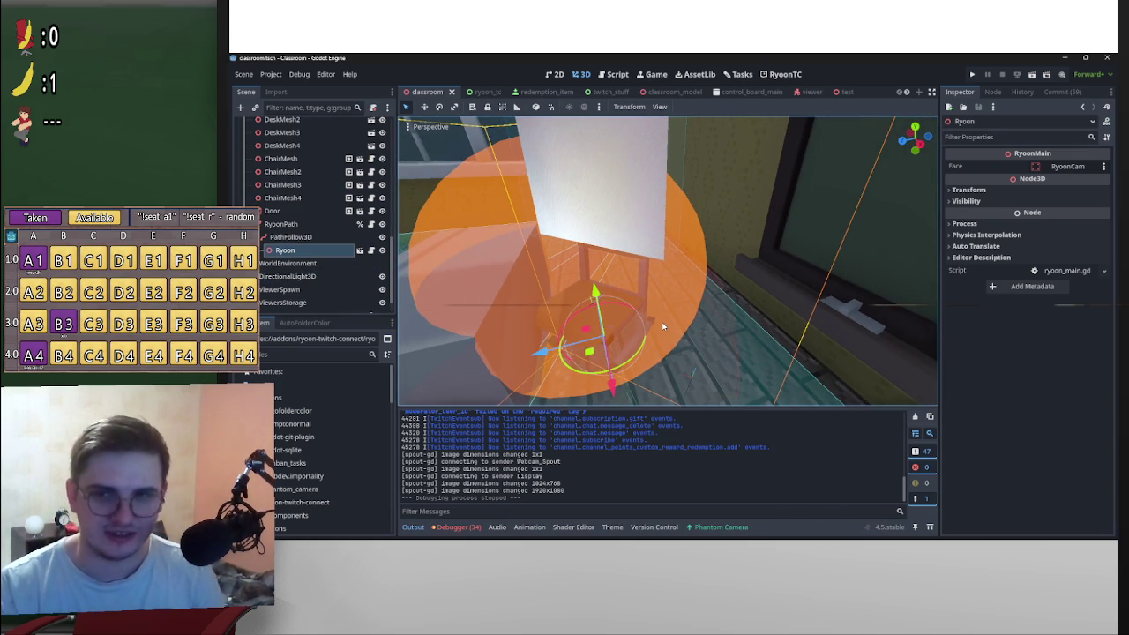
left_click_drag(672, 305, 685, 275)
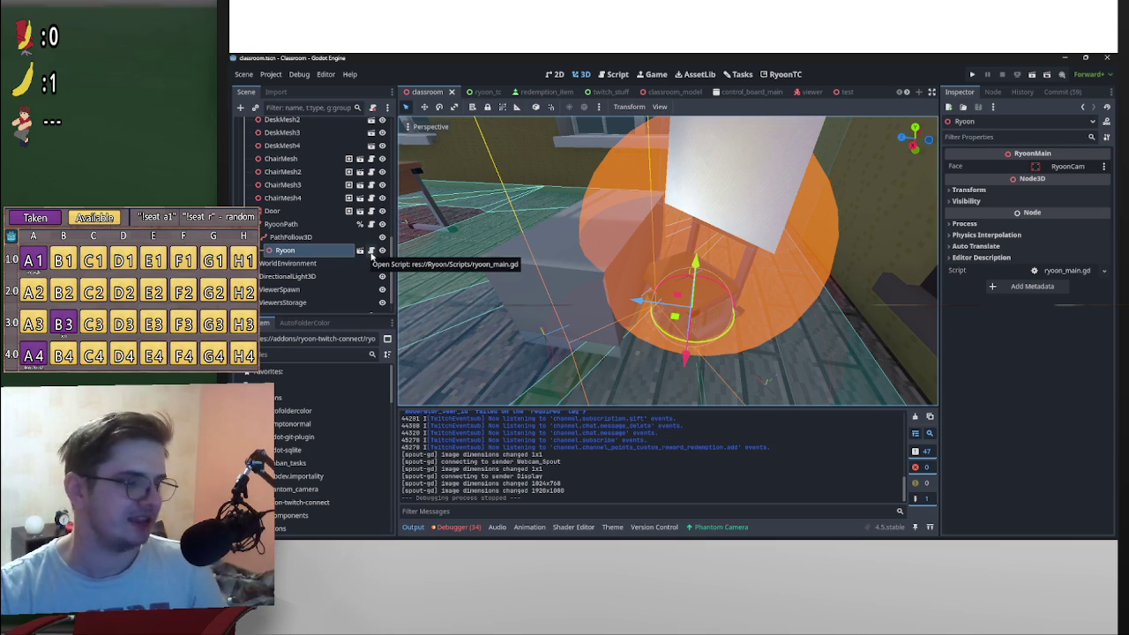
left_click(361, 251)
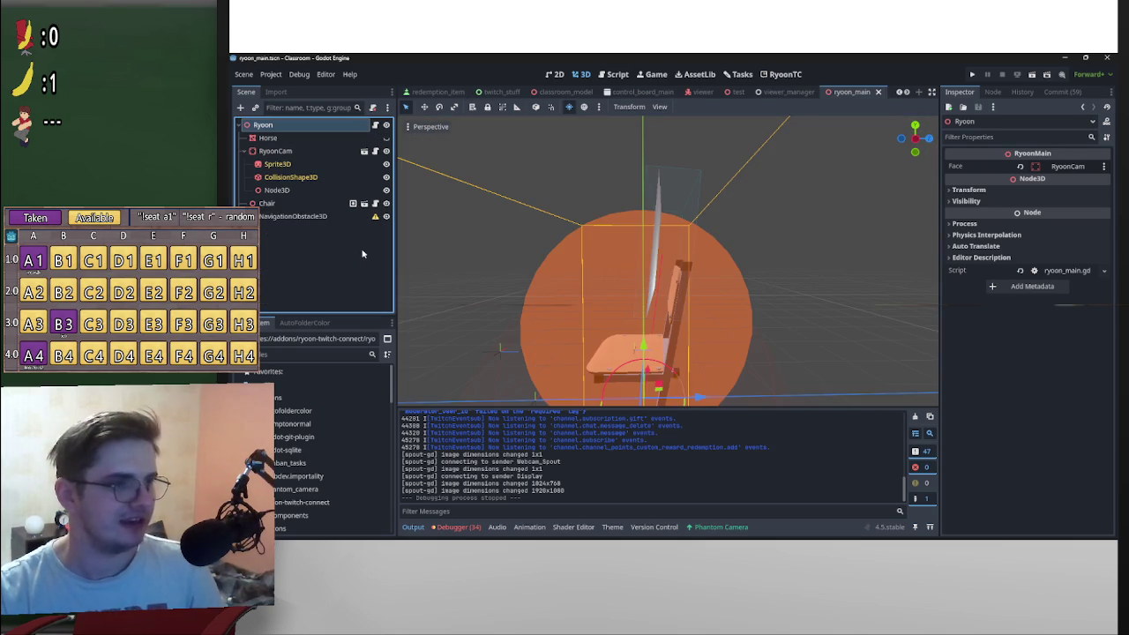
left_click(301, 205)
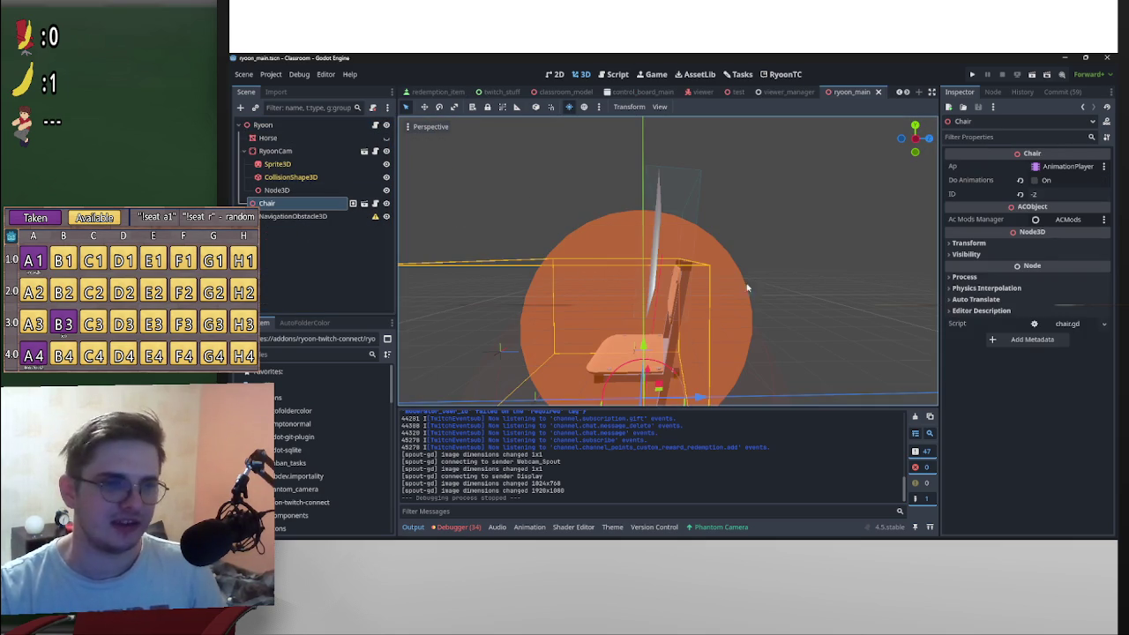
scroll(675, 306, "up", 3)
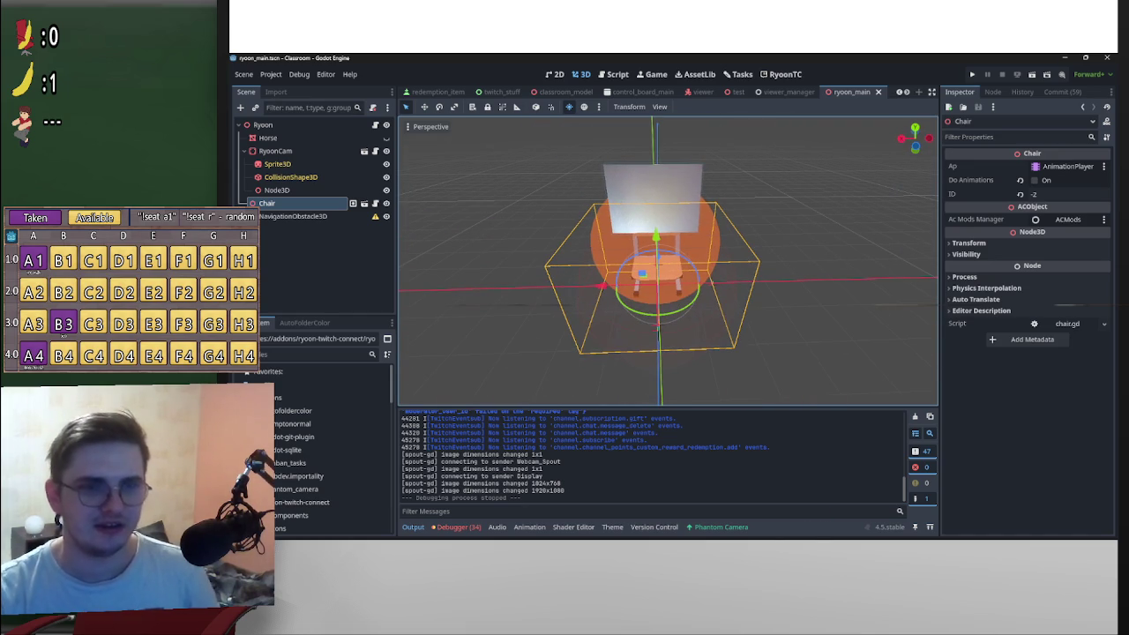
left_click(1072, 220)
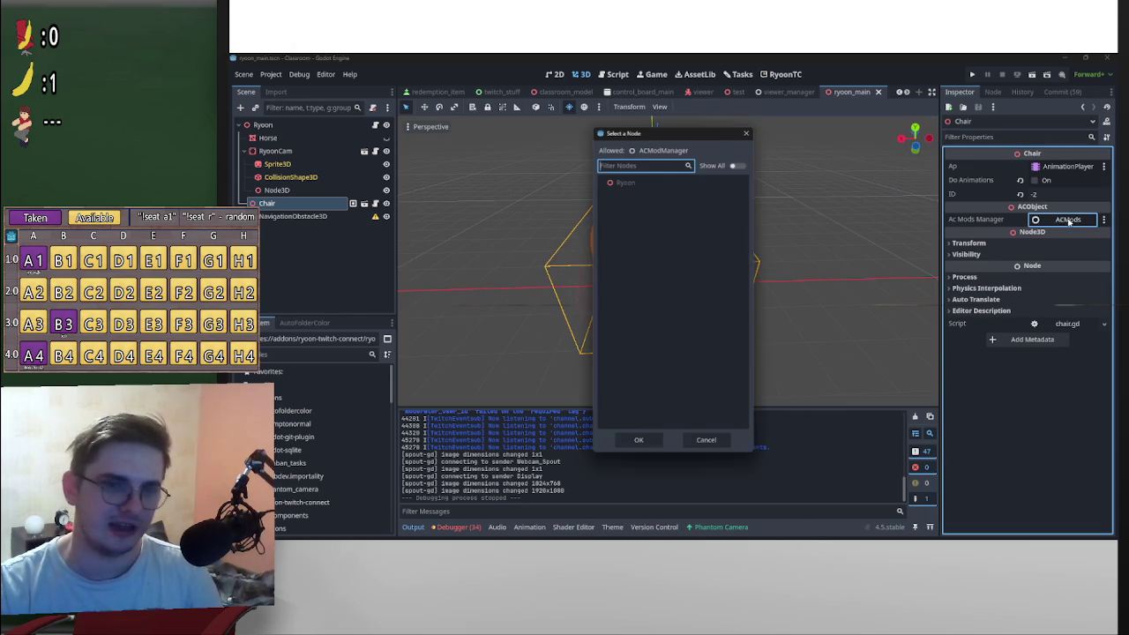
left_click(750, 134)
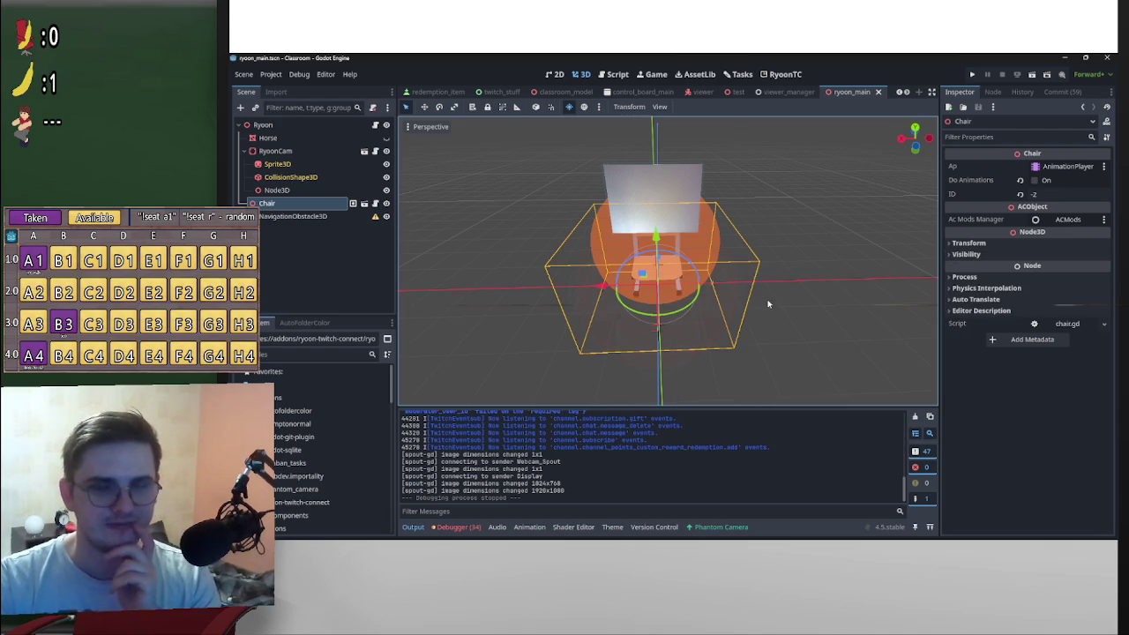
left_click(1053, 195)
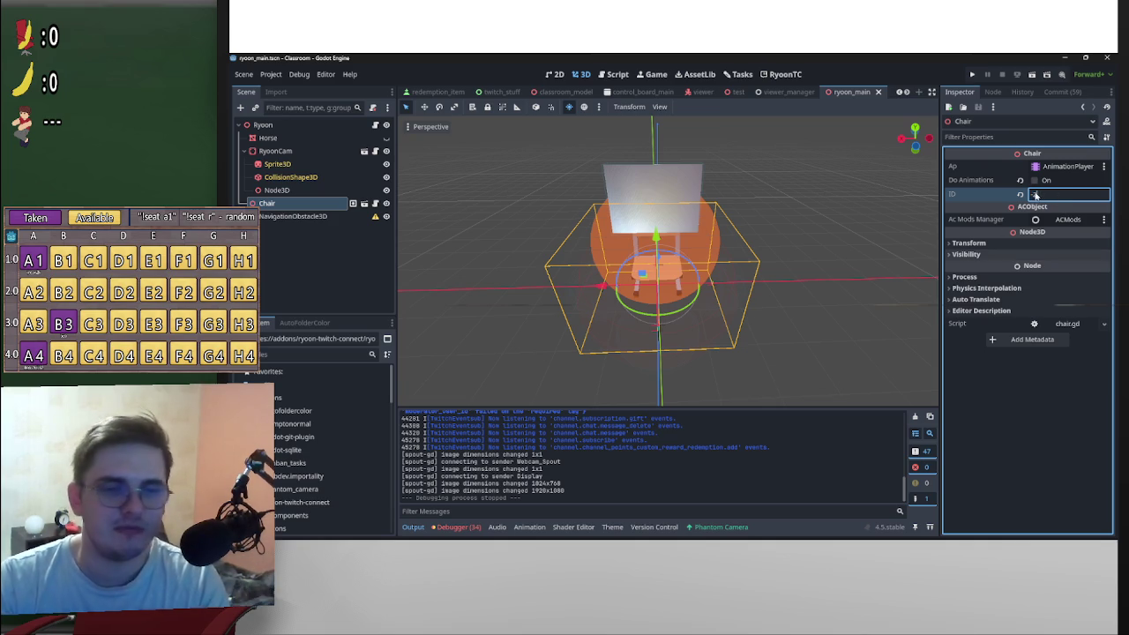
left_click(901, 94)
left_click(423, 91)
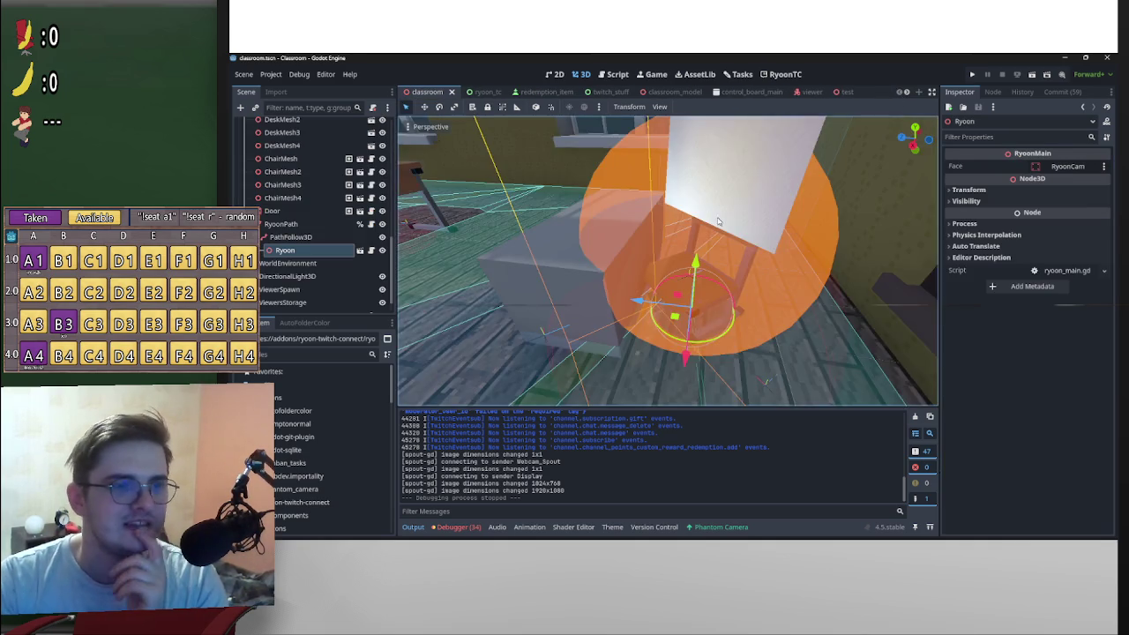
scroll(745, 227, "down", 5)
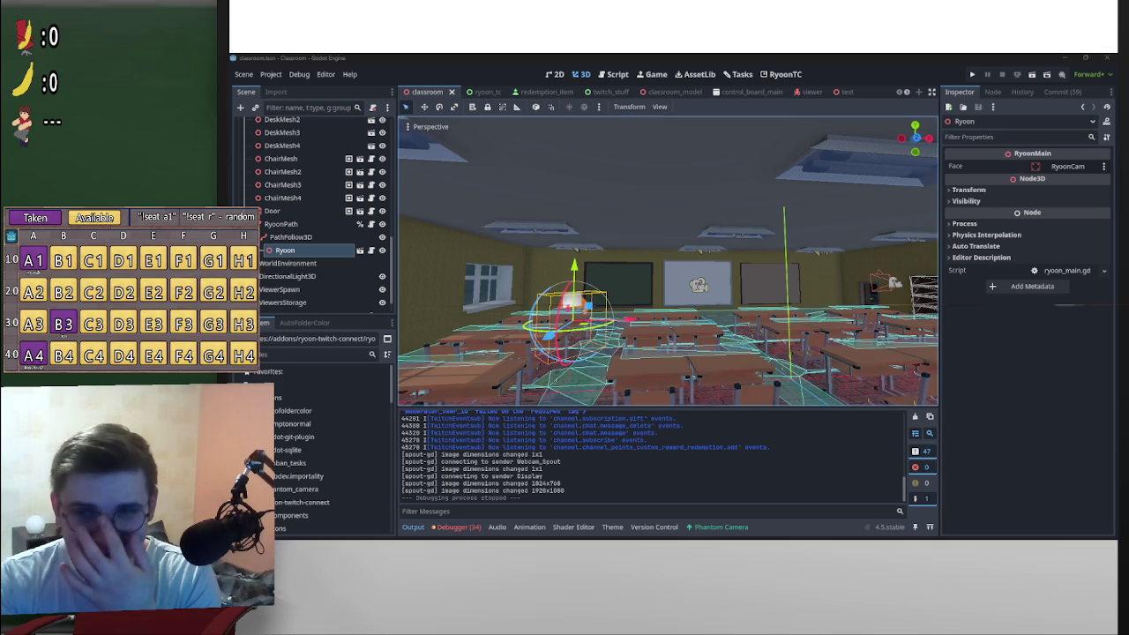
left_click_drag(653, 300, 831, 265)
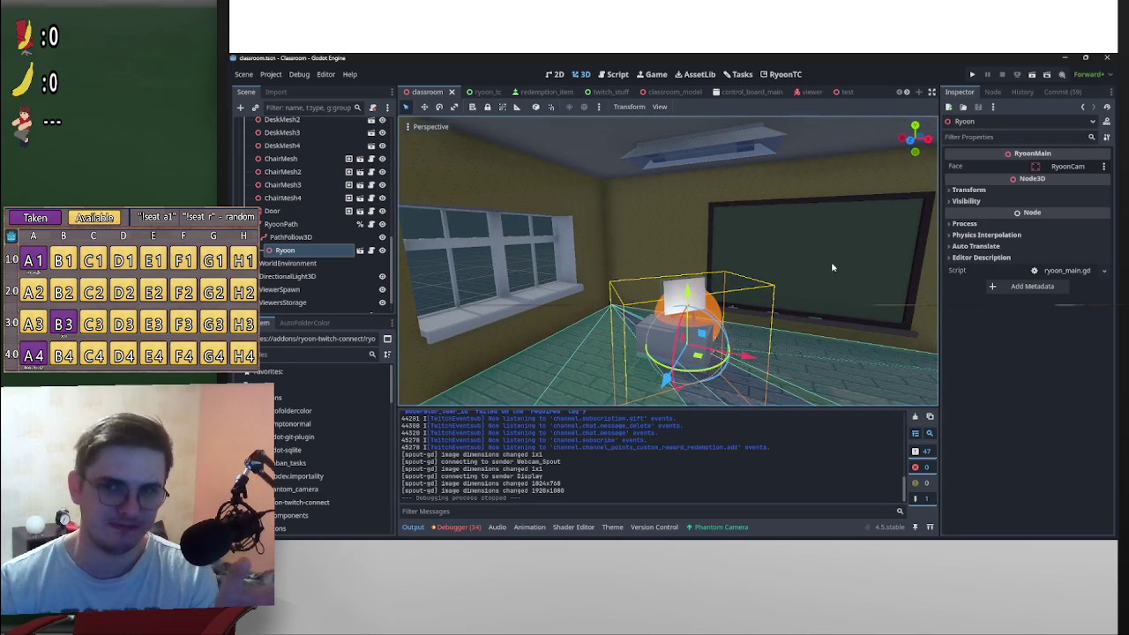
left_click_drag(801, 286, 675, 304)
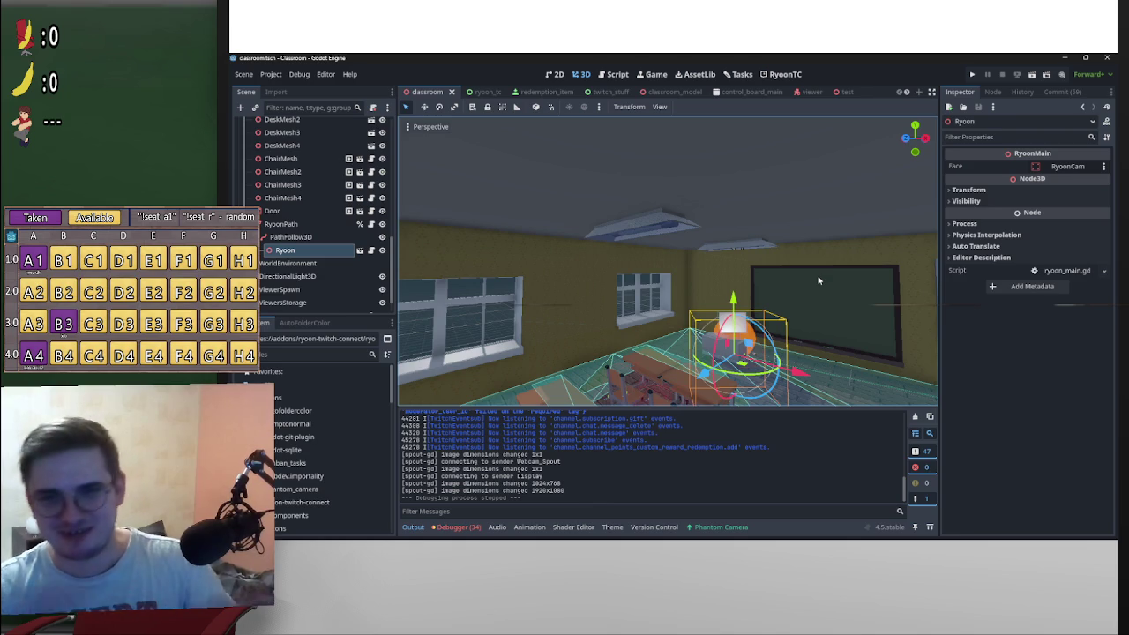
left_click_drag(802, 286, 802, 287)
Step: Select the grey desk Desk9 beside the chair and orbit the view around it
left_click(695, 304)
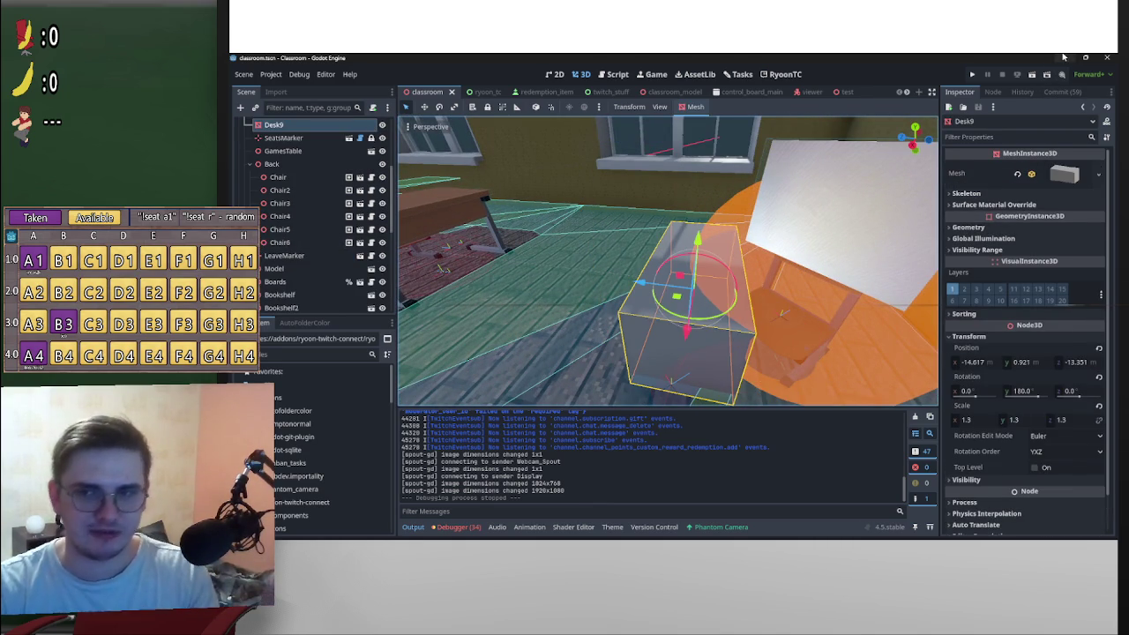
mouse_move(812, 538)
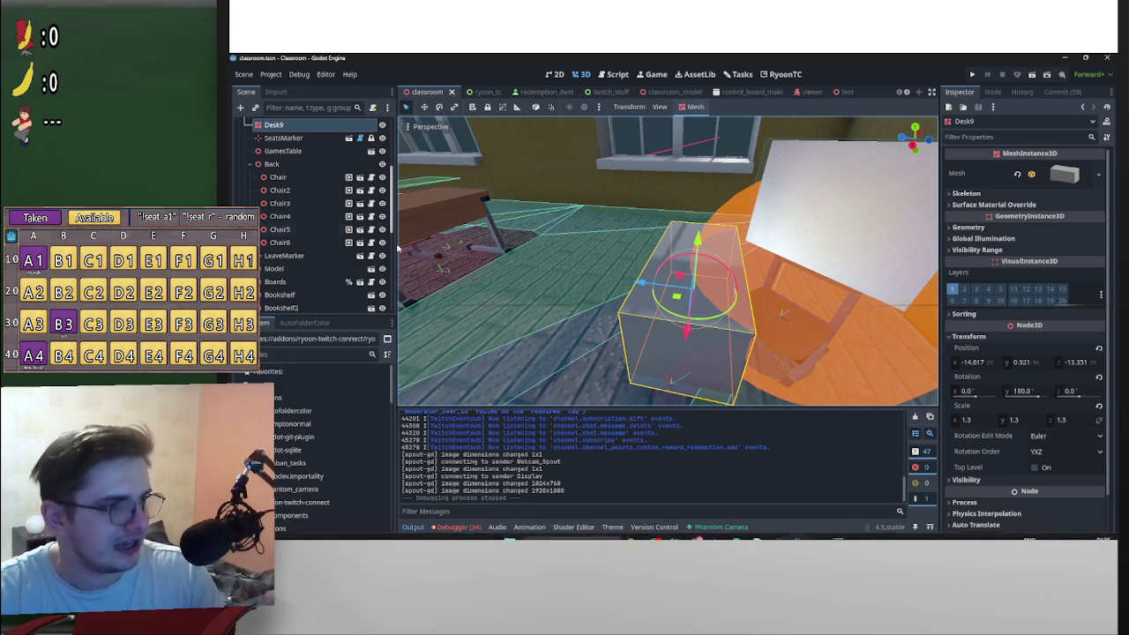
mouse_move(460, 527)
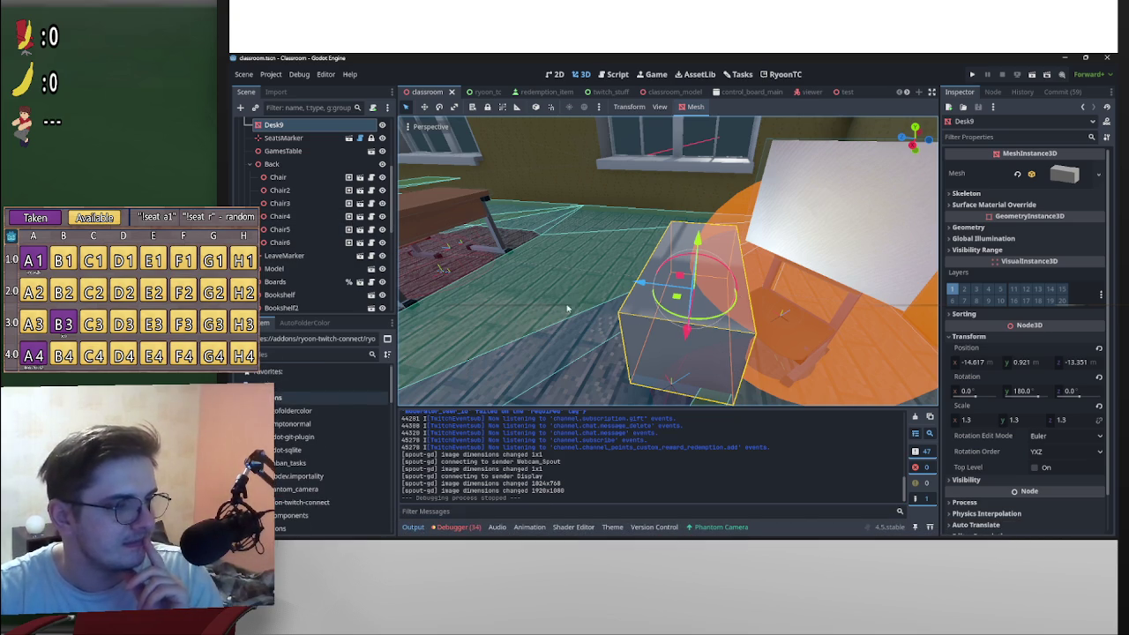
left_click_drag(784, 308, 648, 306)
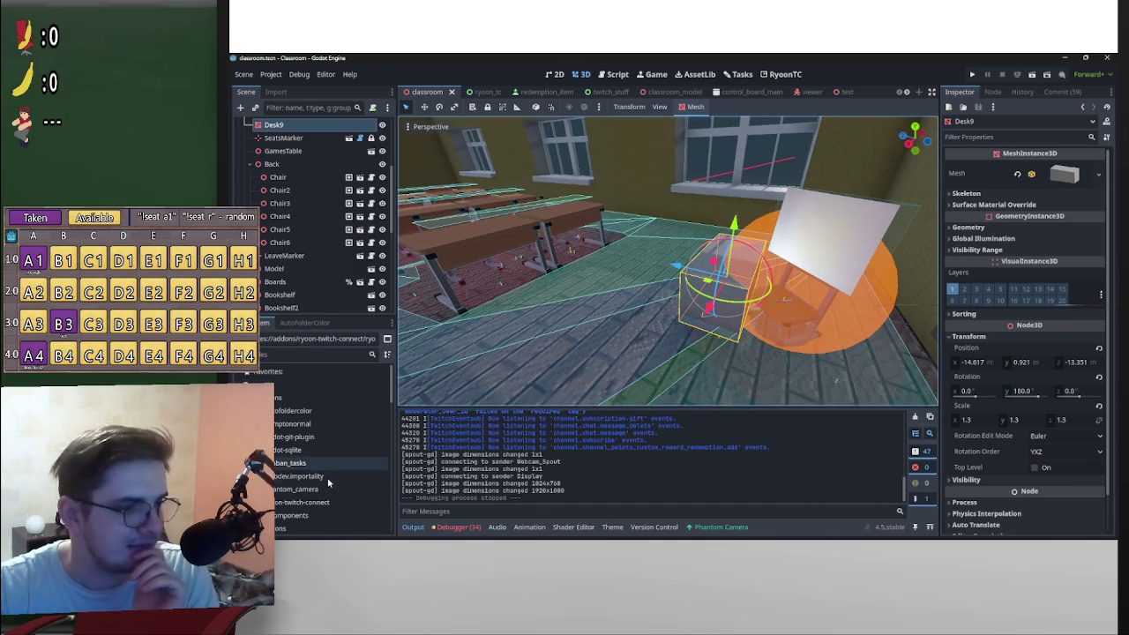
scroll(304, 450, "down", 5)
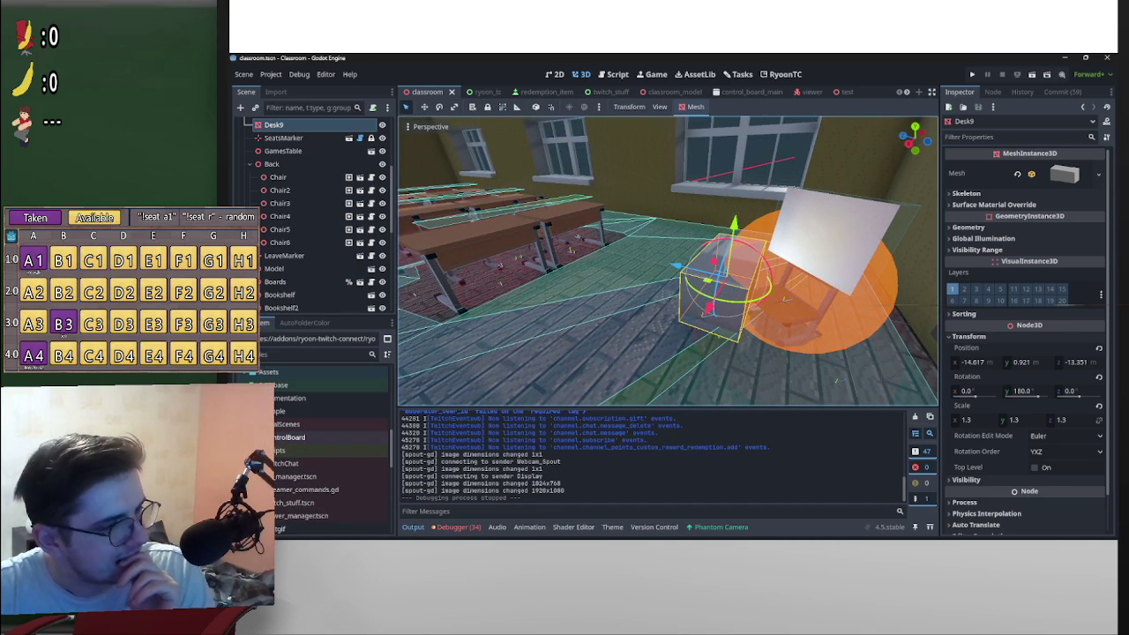
scroll(347, 428, "down", 3)
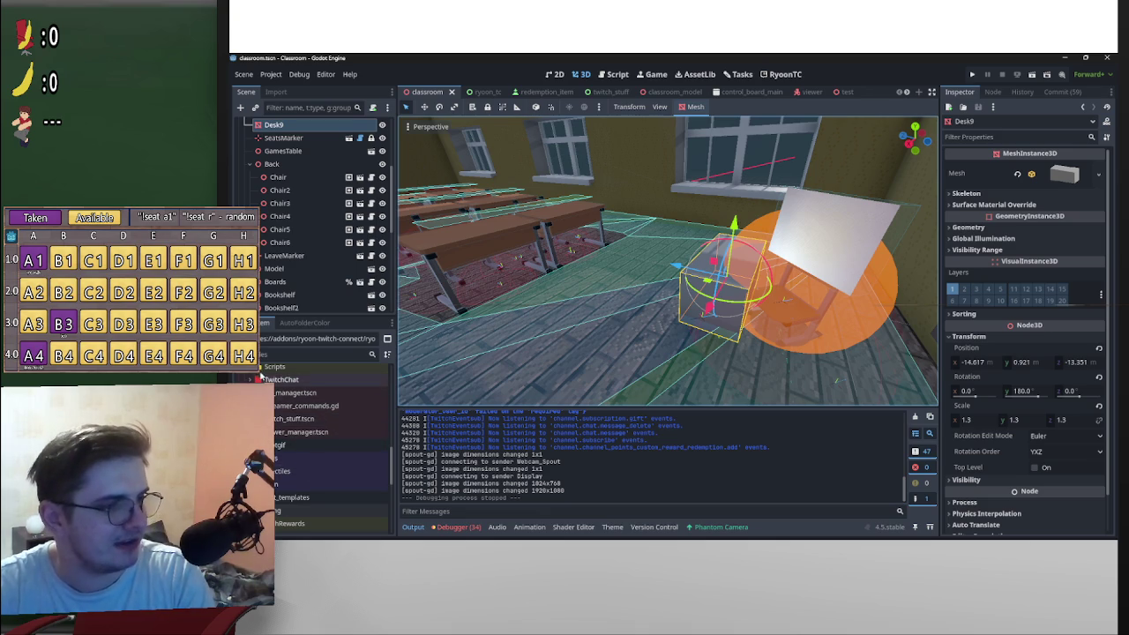
scroll(293, 450, "up", 3)
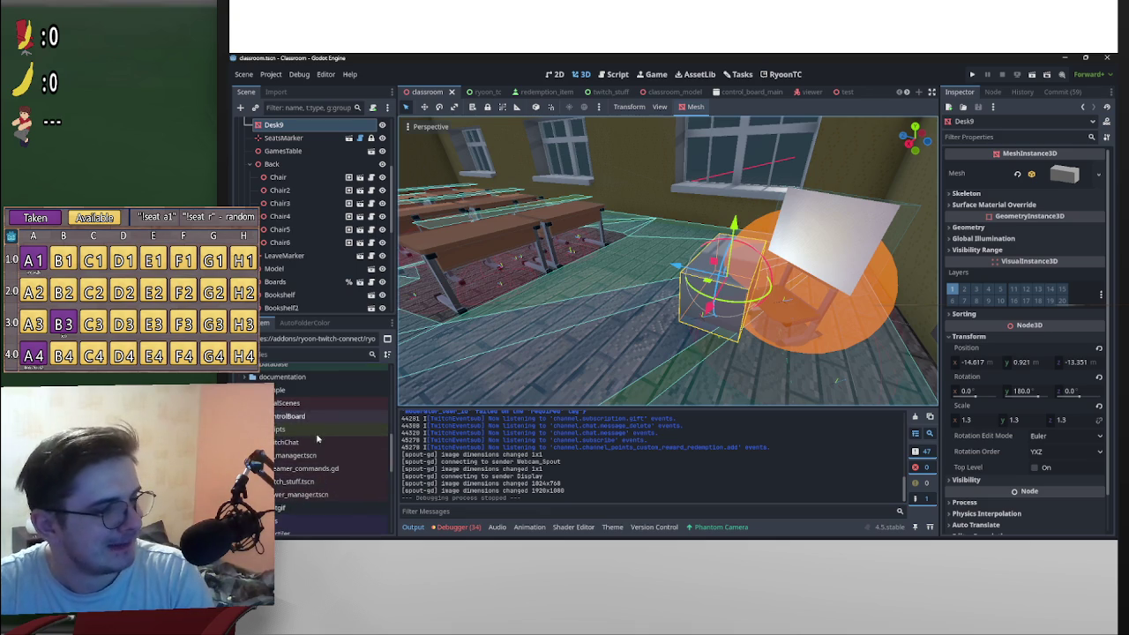
scroll(344, 482, "up", 3)
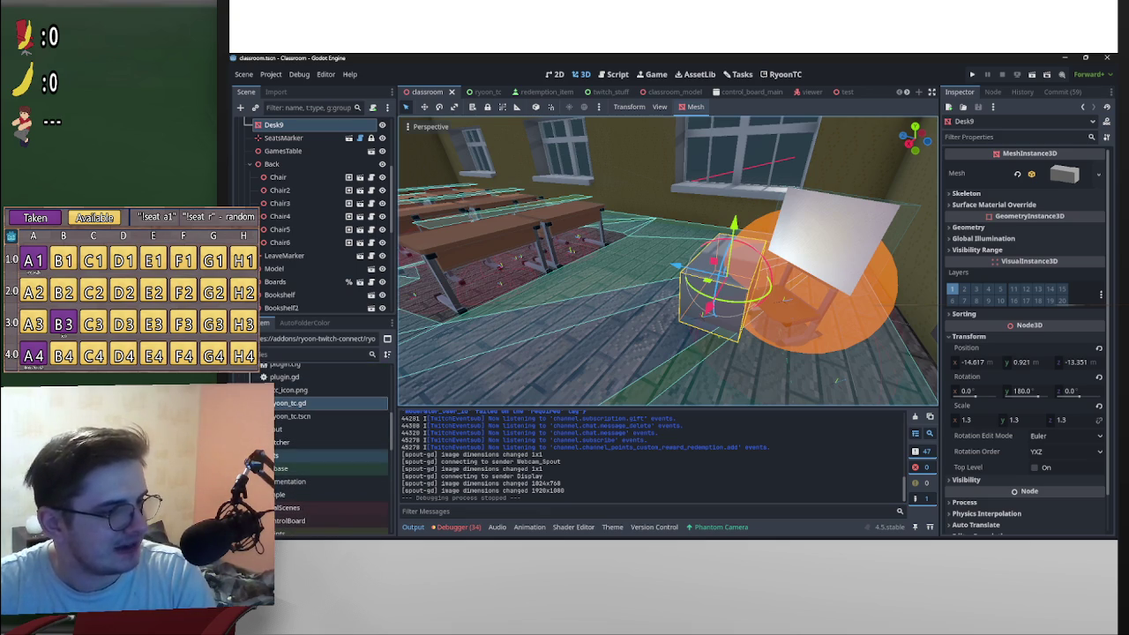
Step: Browse the FileSystem dock to the Classroom Assets Models folder and bring up its actions
left_click(265, 372)
left_click(251, 384)
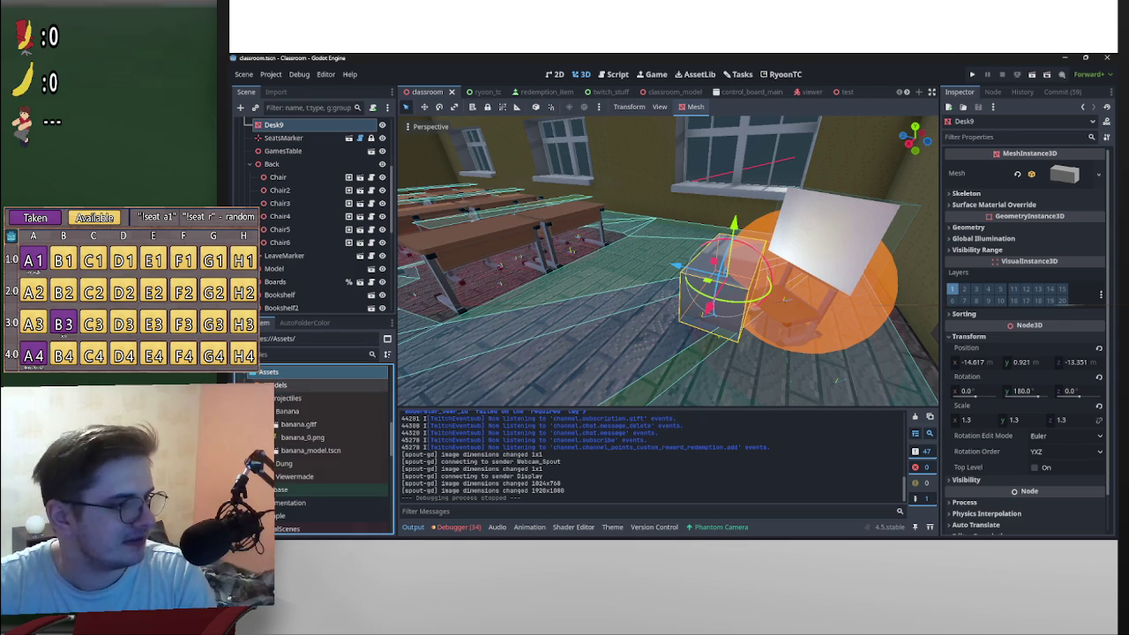
left_click(264, 398)
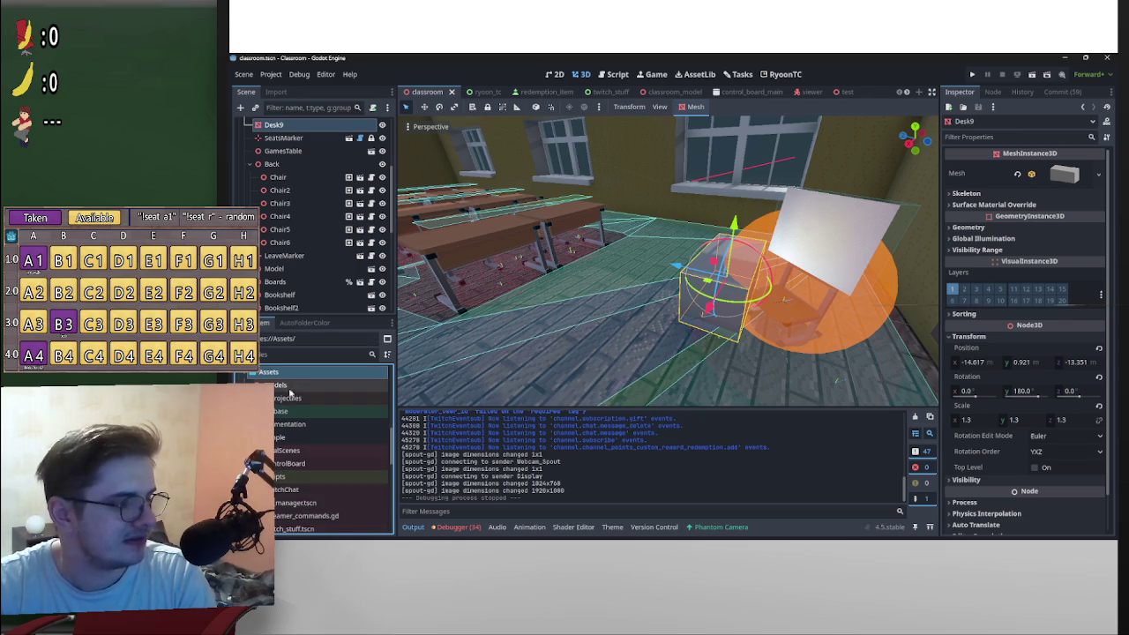
left_click(294, 385)
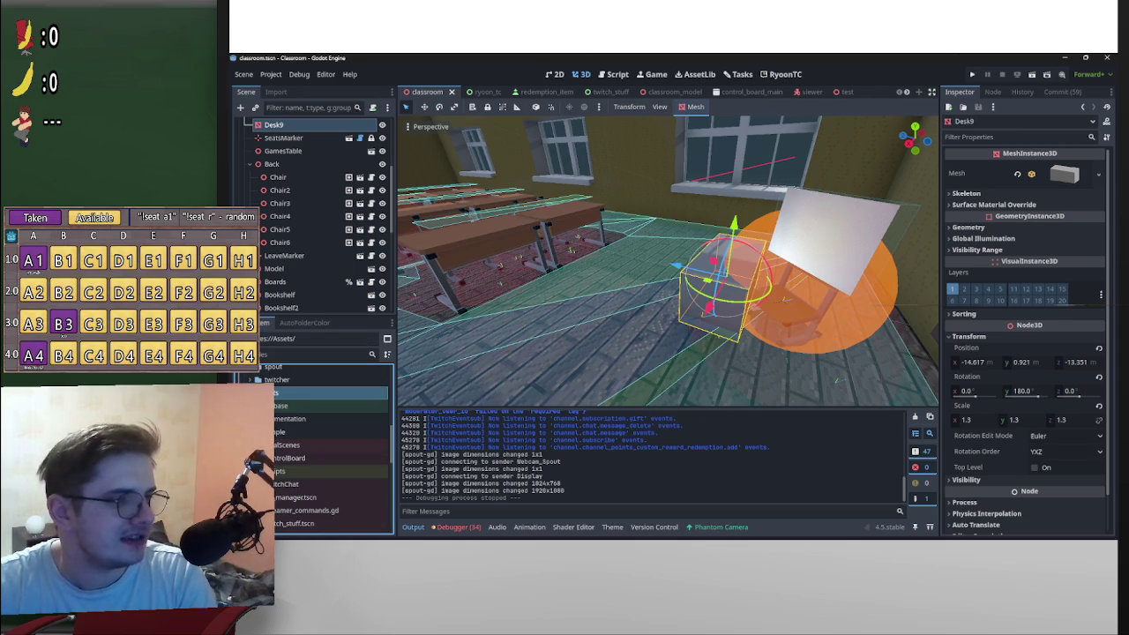
scroll(326, 441, "down", 2)
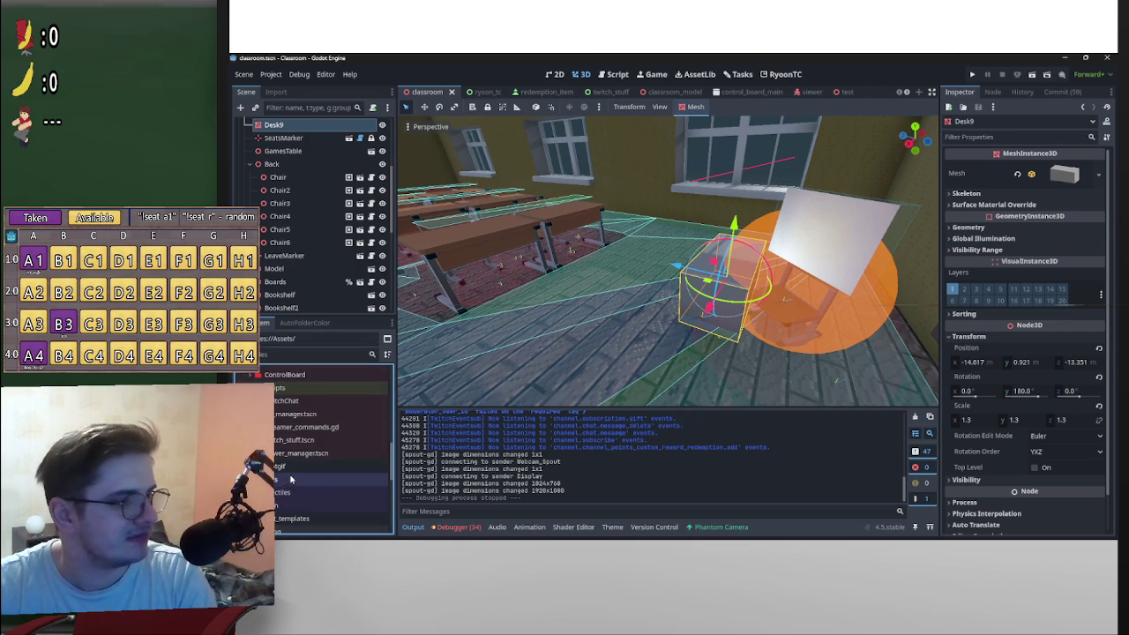
scroll(306, 476, "up", 4)
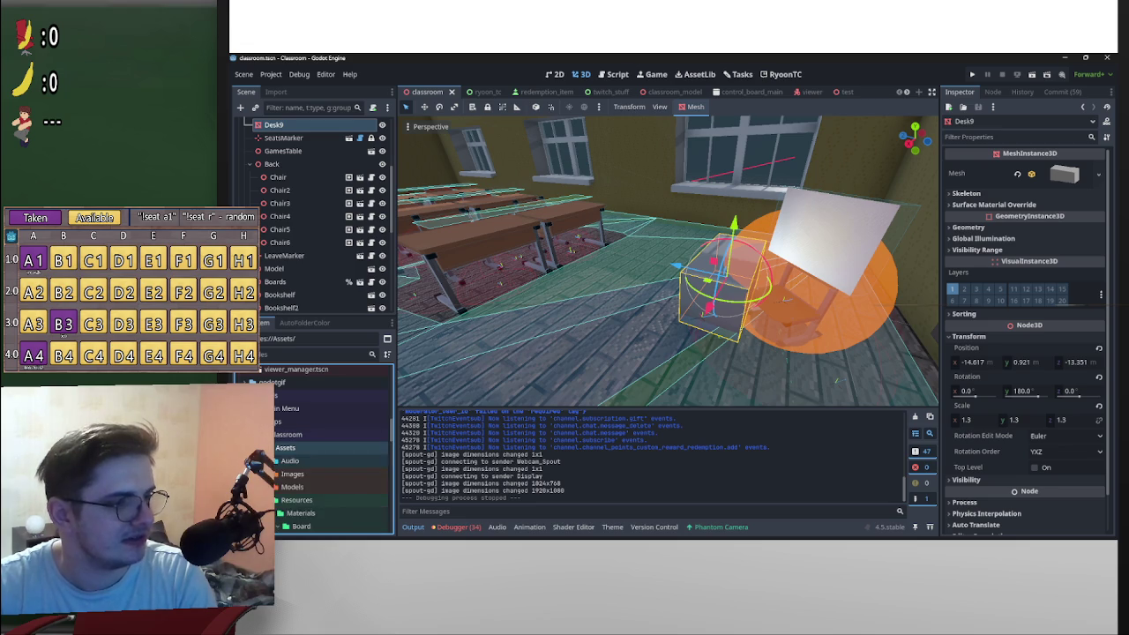
left_click(294, 424)
left_click(271, 437)
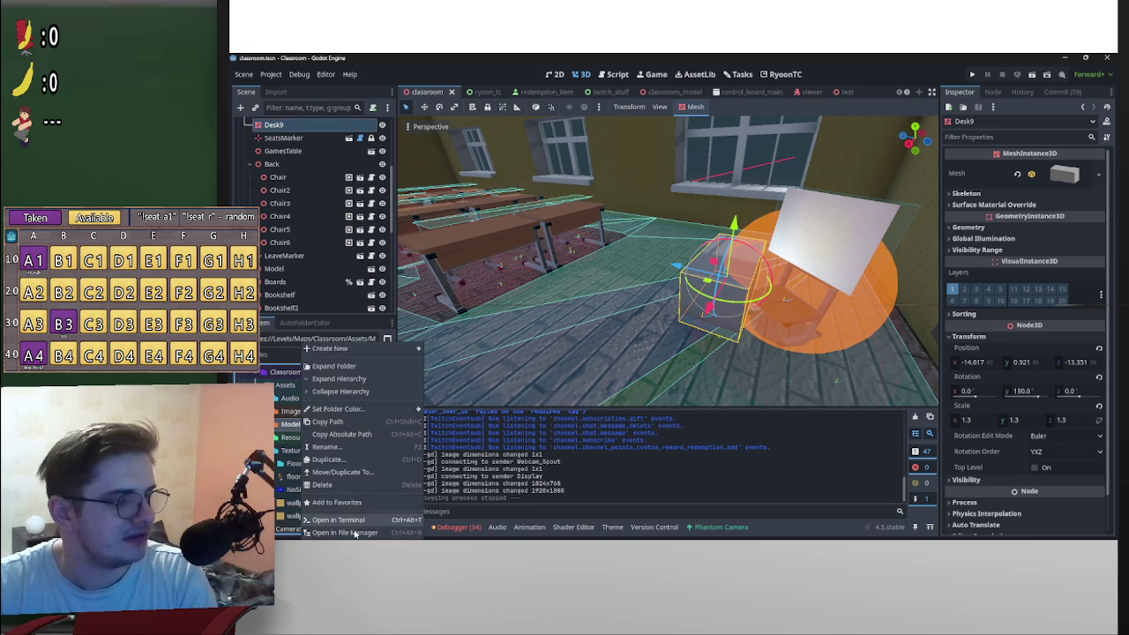
Step: Open Models in File Explorer and locate desk.glb in the dagdc-winter-jam-xoxo project's 3D/Models/Desk folder
left_click(359, 539)
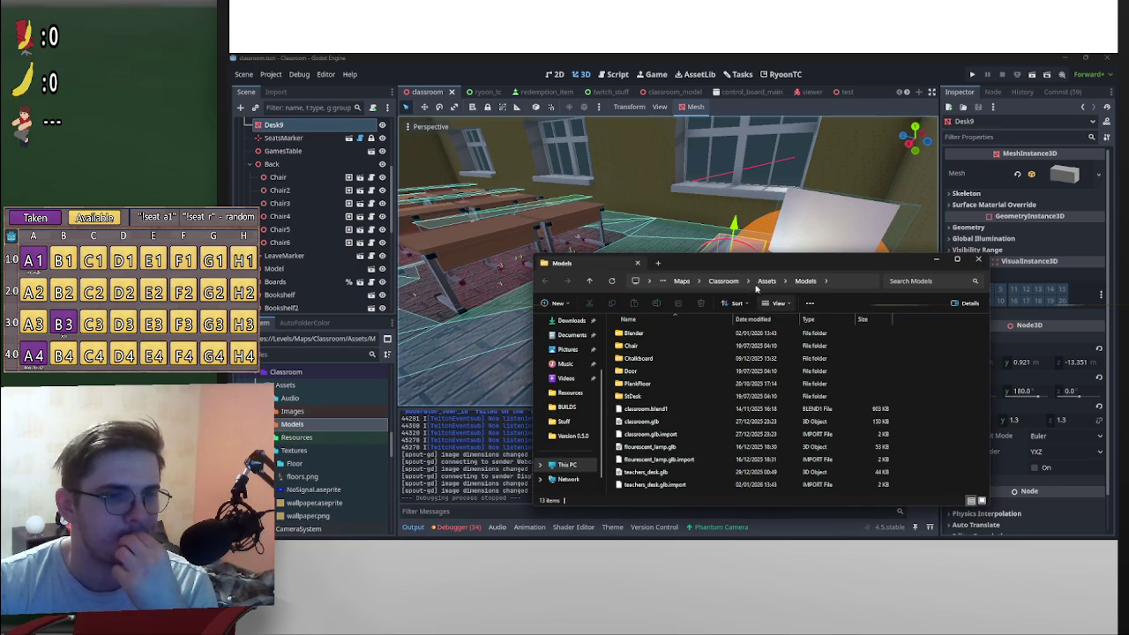
left_click(683, 281)
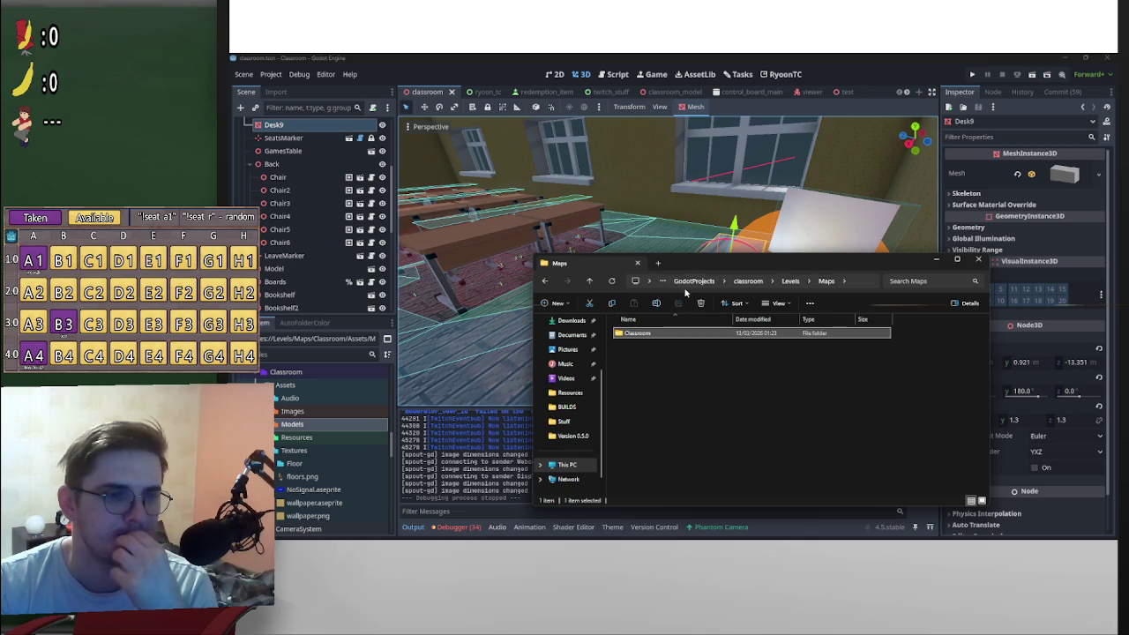
left_click(696, 282)
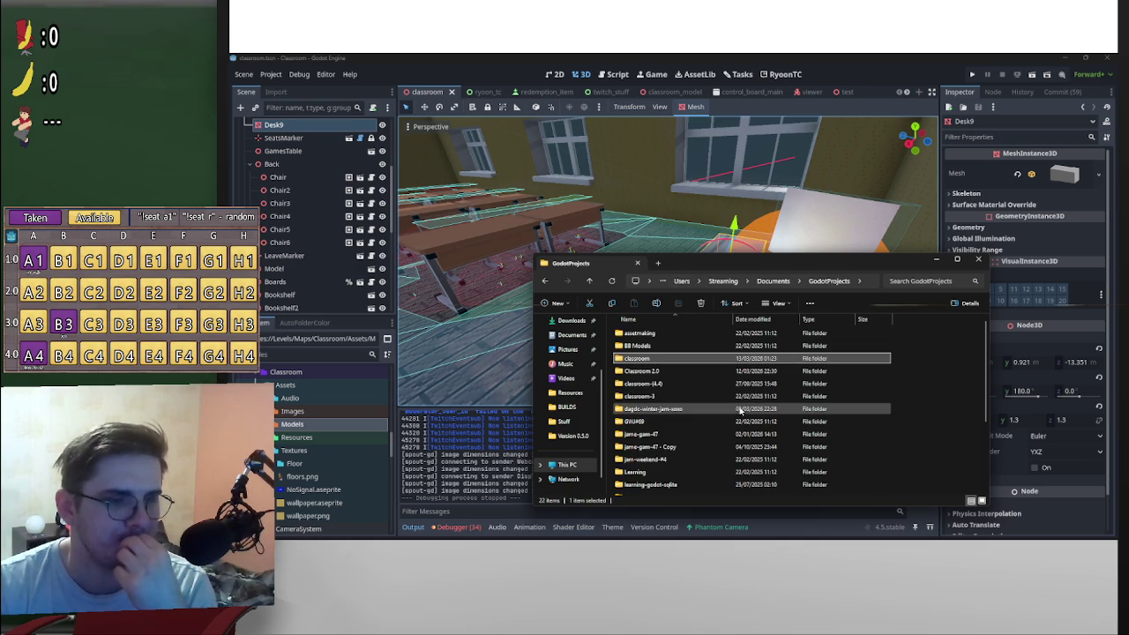
double_click(691, 411)
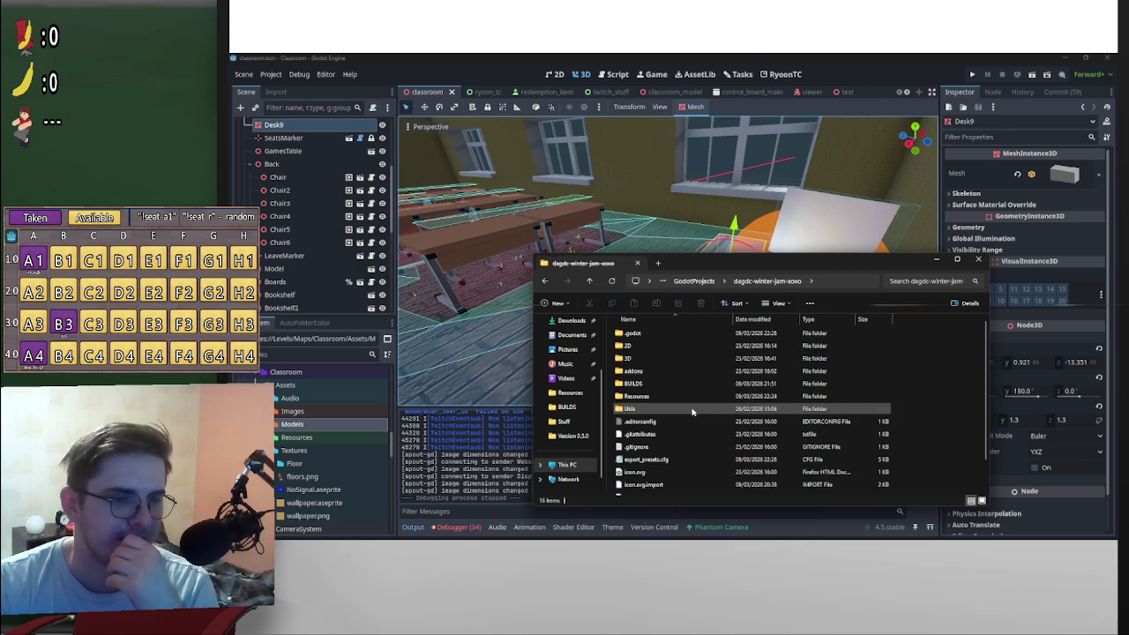
double_click(677, 360)
double_click(670, 335)
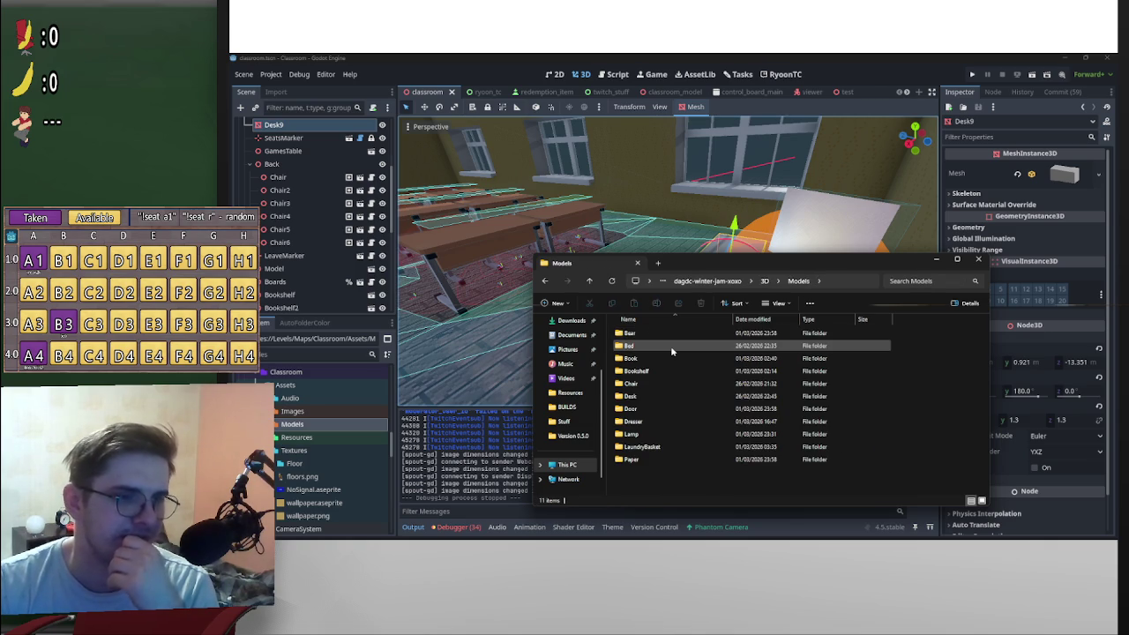
double_click(680, 398)
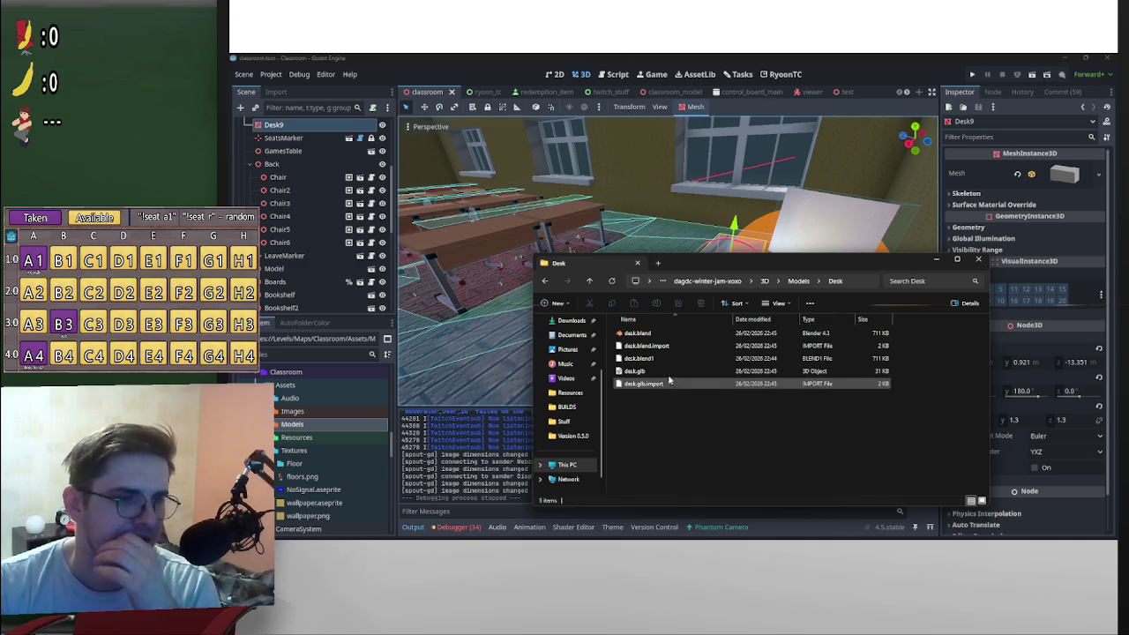
left_click(669, 371)
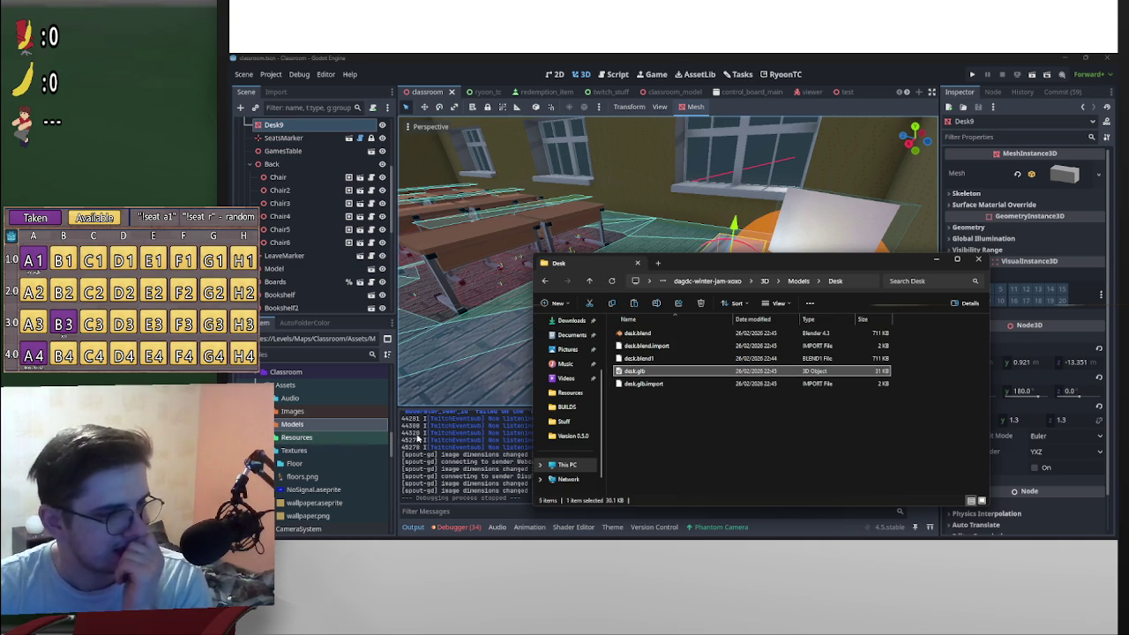
Step: Return to the classroom Assets Models folder and create a new Desk2 folder there
right_click(298, 430)
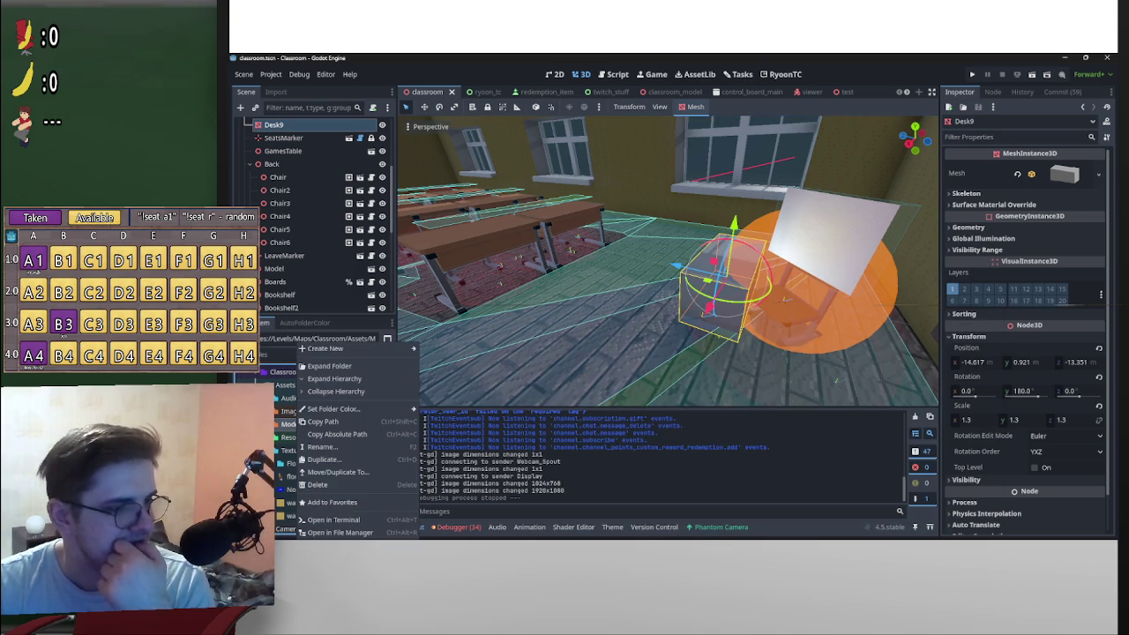
mouse_move(702, 529)
left_click(635, 530)
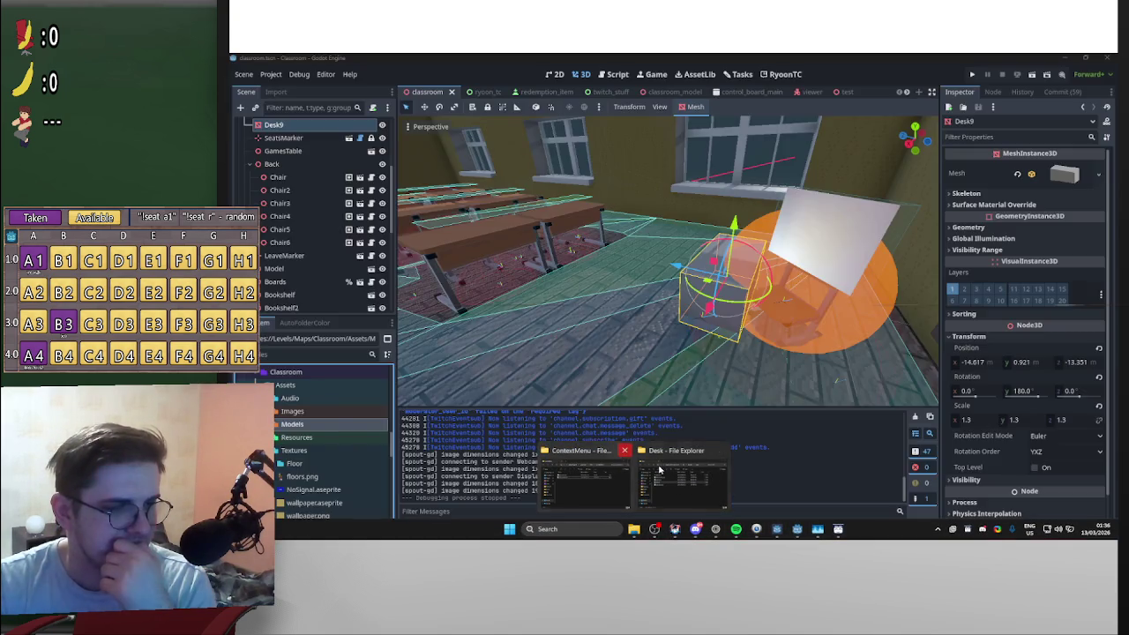
left_click(658, 470)
key("alt+Up")
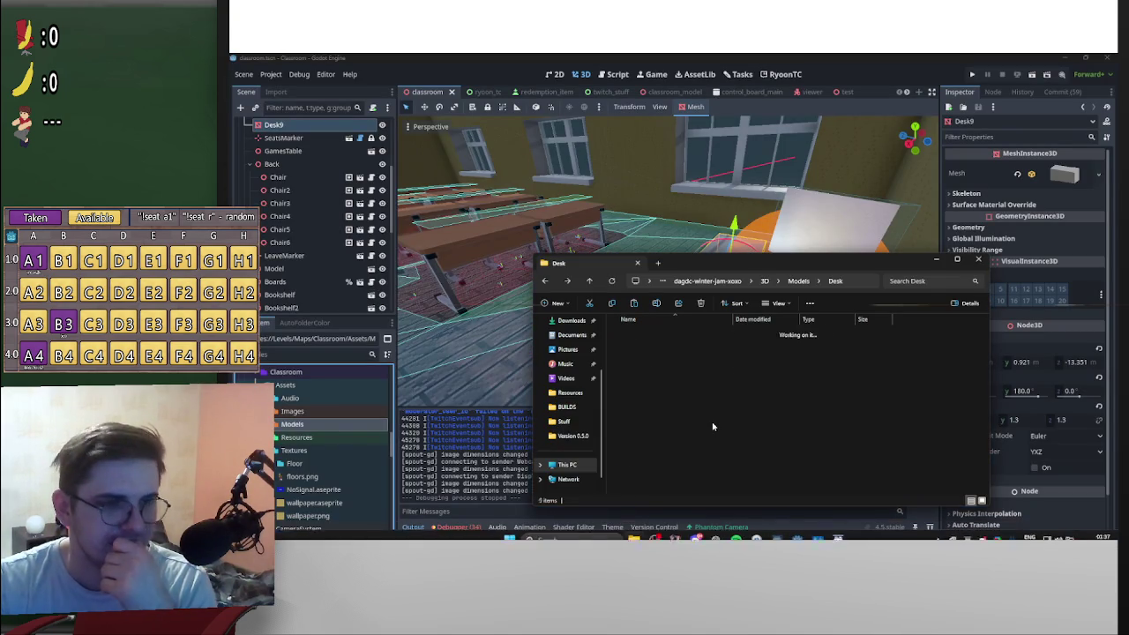
key("alt+Up")
key("alt+Up")
key("alt+Up")
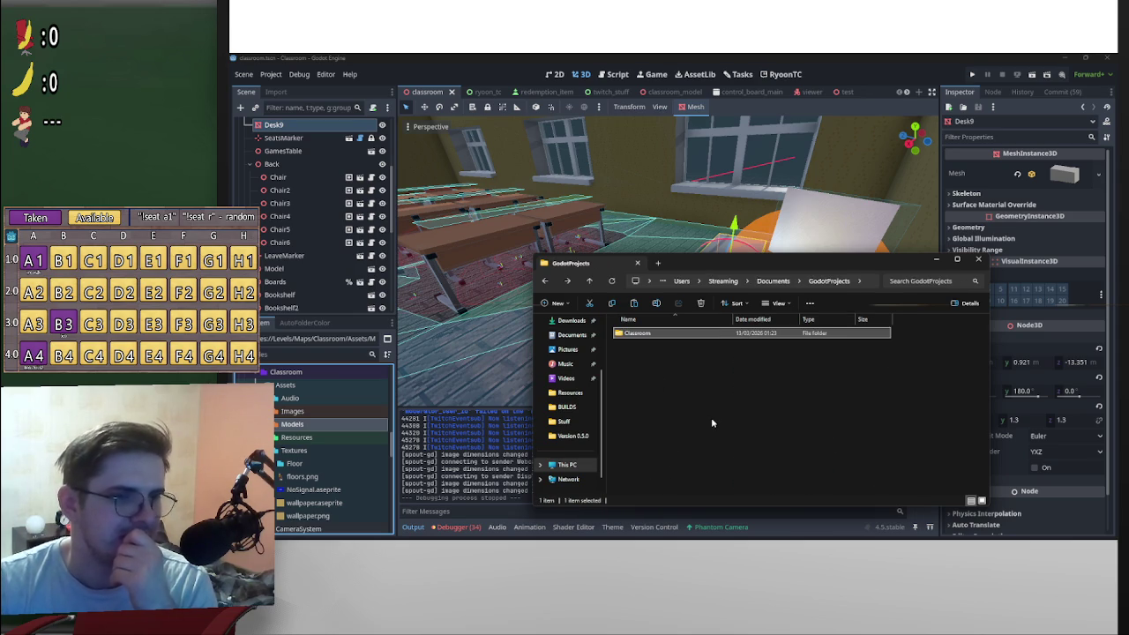
key("alt+Left")
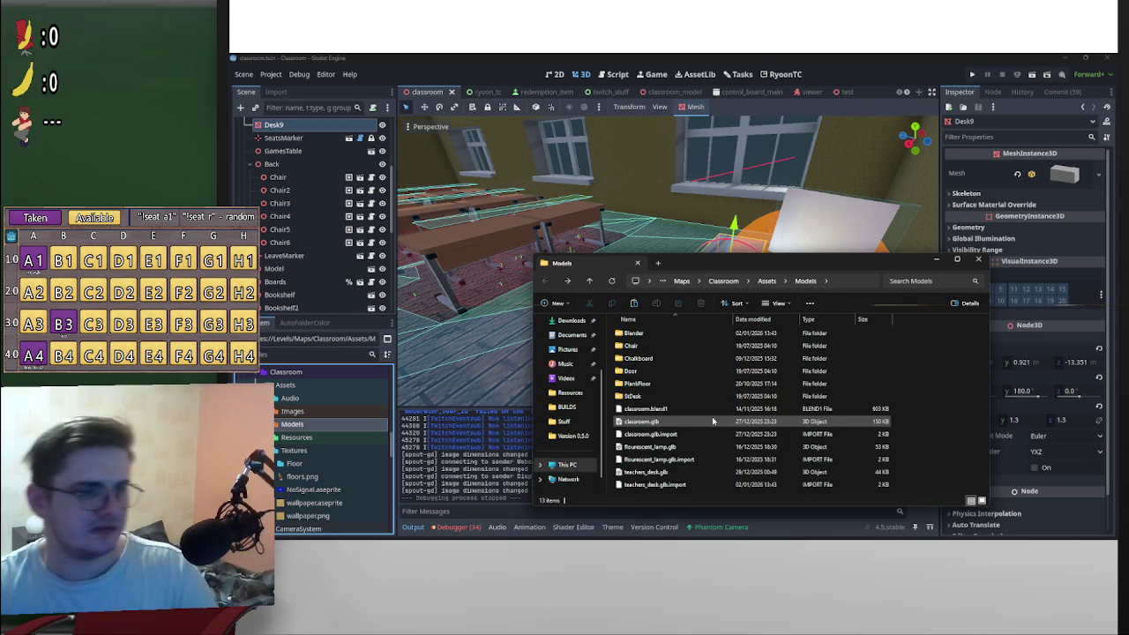
right_click(936, 375)
mouse_move(970, 302)
left_click(911, 300)
type("Desk2")
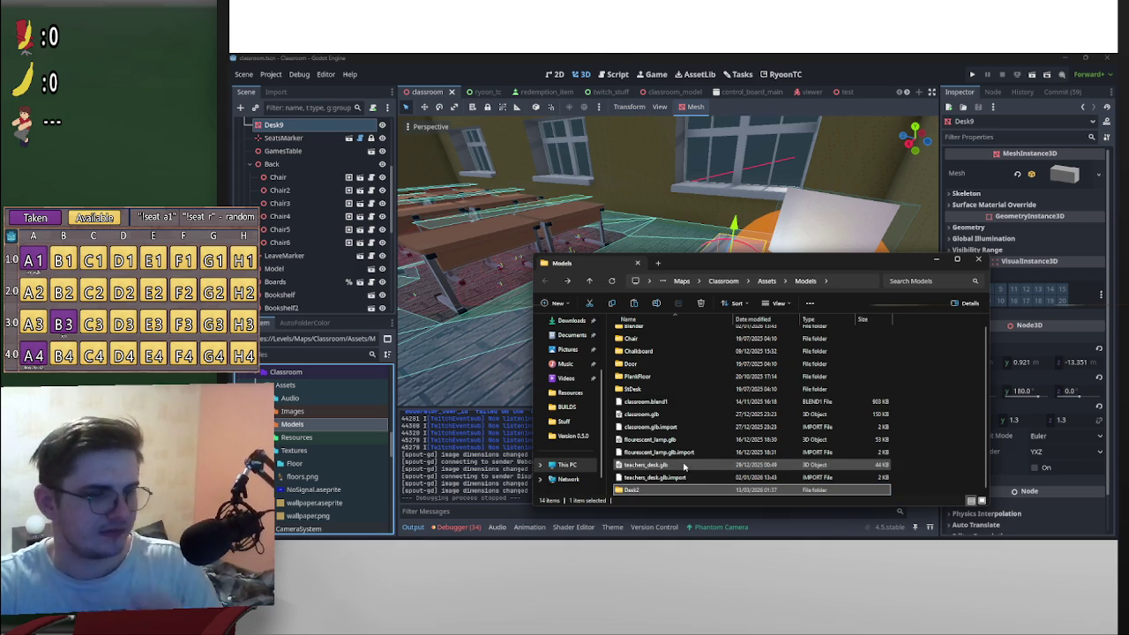
left_click(341, 422)
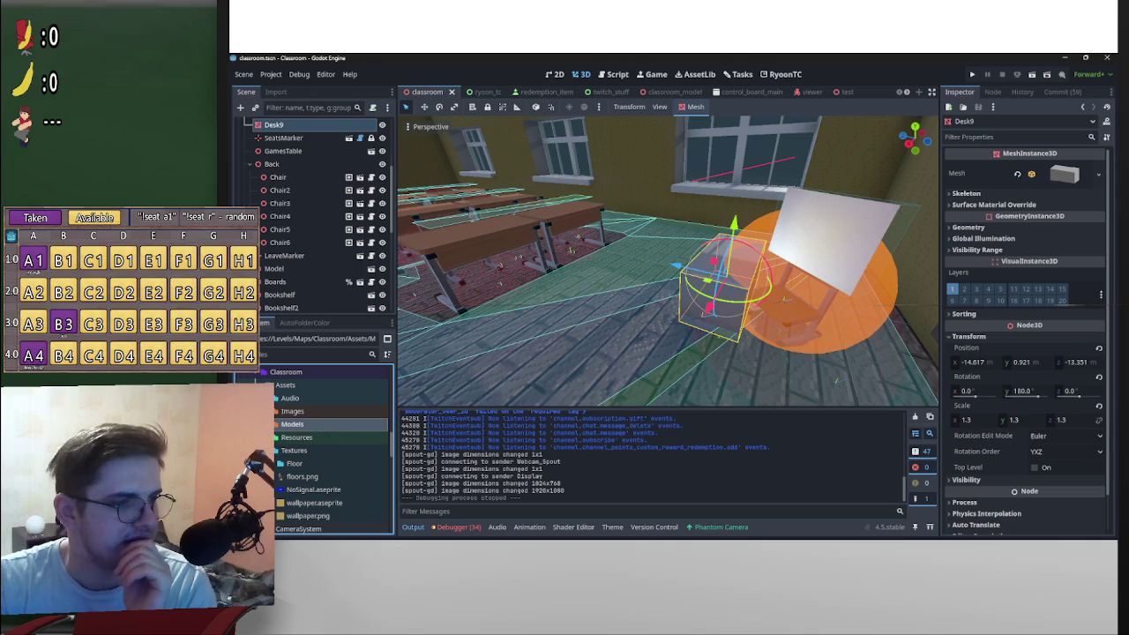
Step: Expand the Models folder to list Desk2 and teachers_desk.glb
double_click(292, 424)
scroll(321, 474, "down", 2)
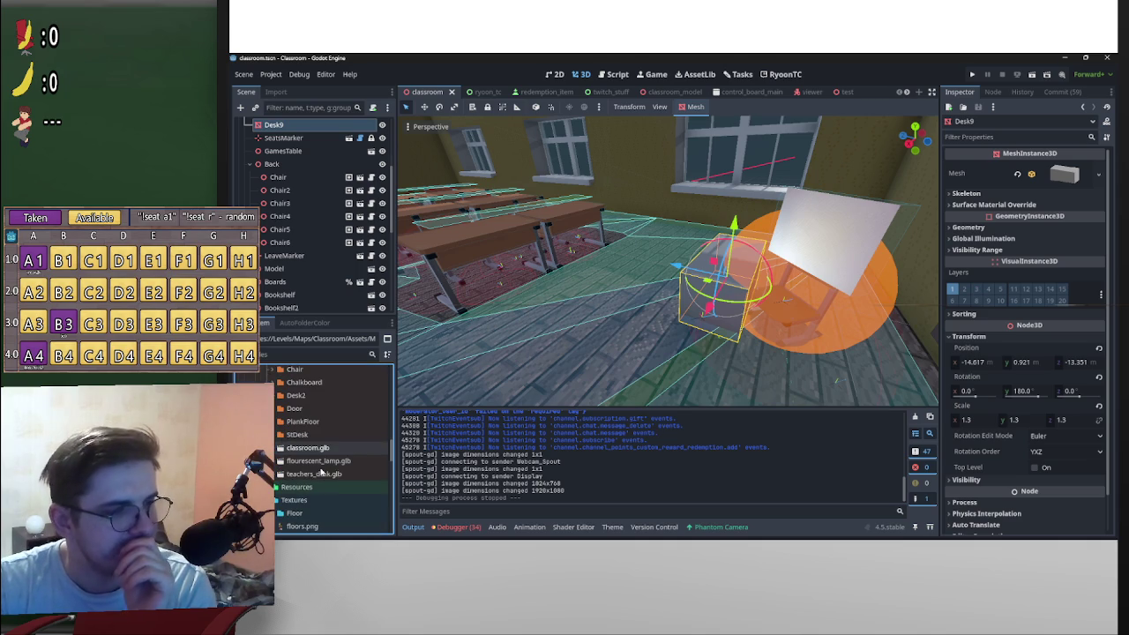
scroll(302, 483, "up", 2)
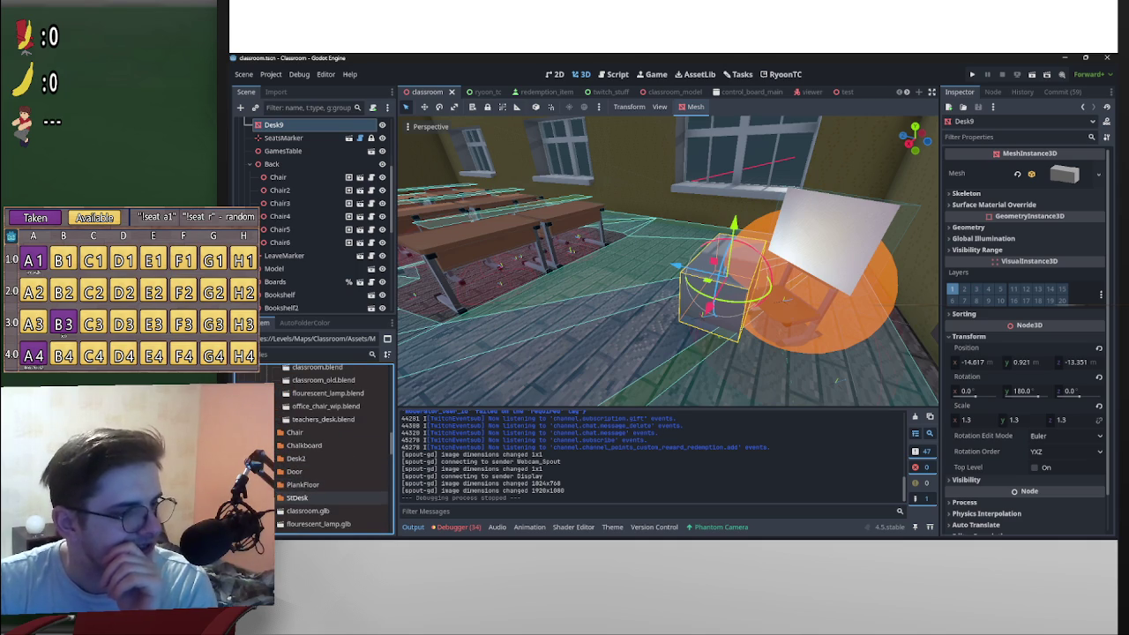
scroll(355, 513, "down", 2)
scroll(336, 492, "up", 4)
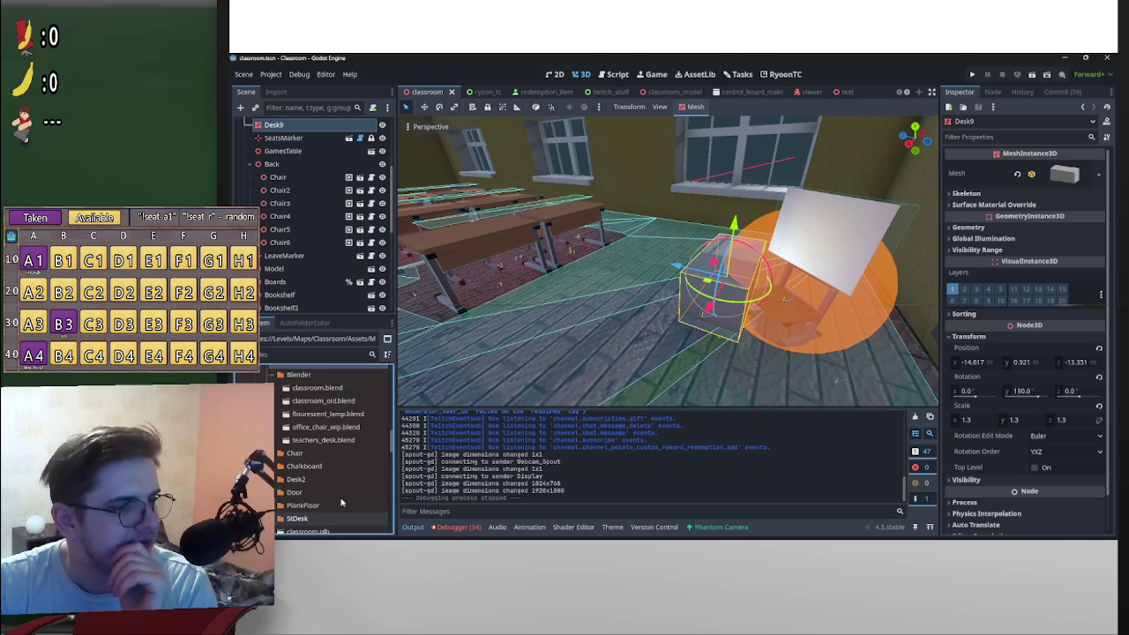
scroll(275, 451, "down", 2)
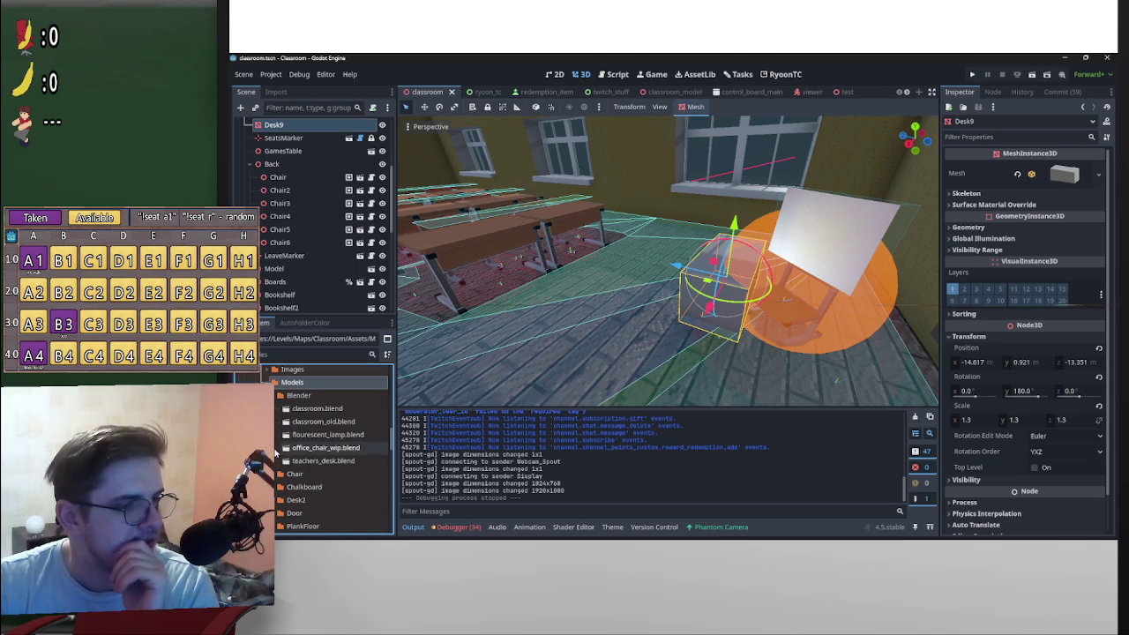
scroll(315, 494, "down", 2)
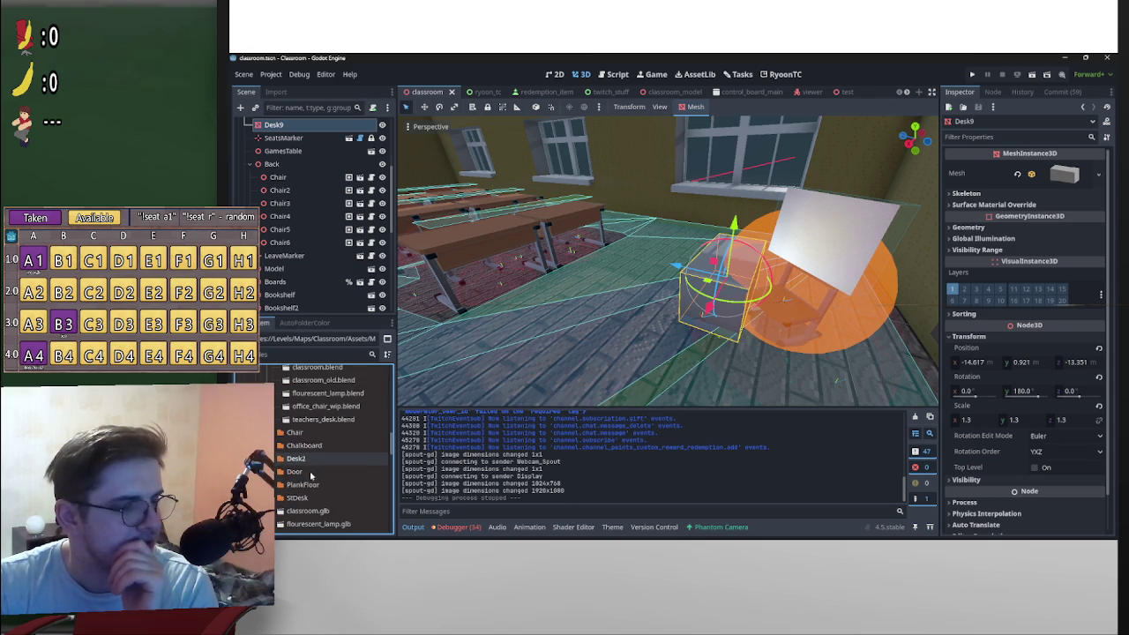
scroll(307, 474, "down", 3)
Step: Open teachers_desk.glb's import settings and orbit the preview to inspect the drawer handles
double_click(332, 475)
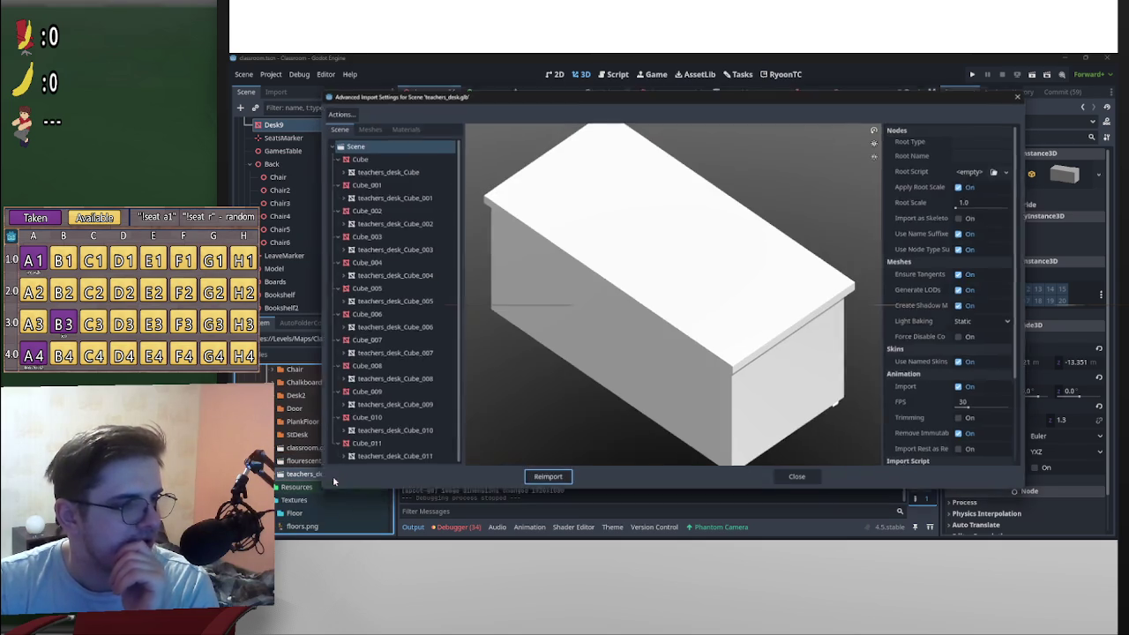
mouse_move(512, 304)
left_mouse_down()
mouse_move(708, 312)
mouse_move(644, 318)
mouse_move(706, 322)
mouse_move(592, 341)
left_mouse_up()
scroll(706, 326, "up", 5)
mouse_move(706, 326)
left_mouse_down()
mouse_move(781, 329)
mouse_move(745, 319)
mouse_move(798, 284)
mouse_move(770, 340)
mouse_move(771, 273)
mouse_move(647, 287)
mouse_move(688, 291)
mouse_move(713, 323)
mouse_move(752, 297)
mouse_move(765, 321)
mouse_move(760, 279)
mouse_move(779, 295)
mouse_move(697, 324)
mouse_move(710, 328)
left_mouse_up()
scroll(790, 310, "down", 4)
scroll(776, 326, "up", 5)
scroll(770, 340, "down", 4)
scroll(688, 291, "up", 3)
scroll(688, 291, "down", 3)
scroll(712, 323, "up", 3)
scroll(752, 298, "down", 4)
scroll(710, 328, "up", 5)
scroll(724, 334, "down", 2)
scroll(746, 346, "down", 3)
Step: View the desk from a front three-quarter angle, then close the import settings
mouse_move(746, 346)
left_mouse_down()
mouse_move(814, 341)
mouse_move(712, 345)
mouse_move(747, 305)
mouse_move(804, 295)
mouse_move(680, 346)
left_mouse_up()
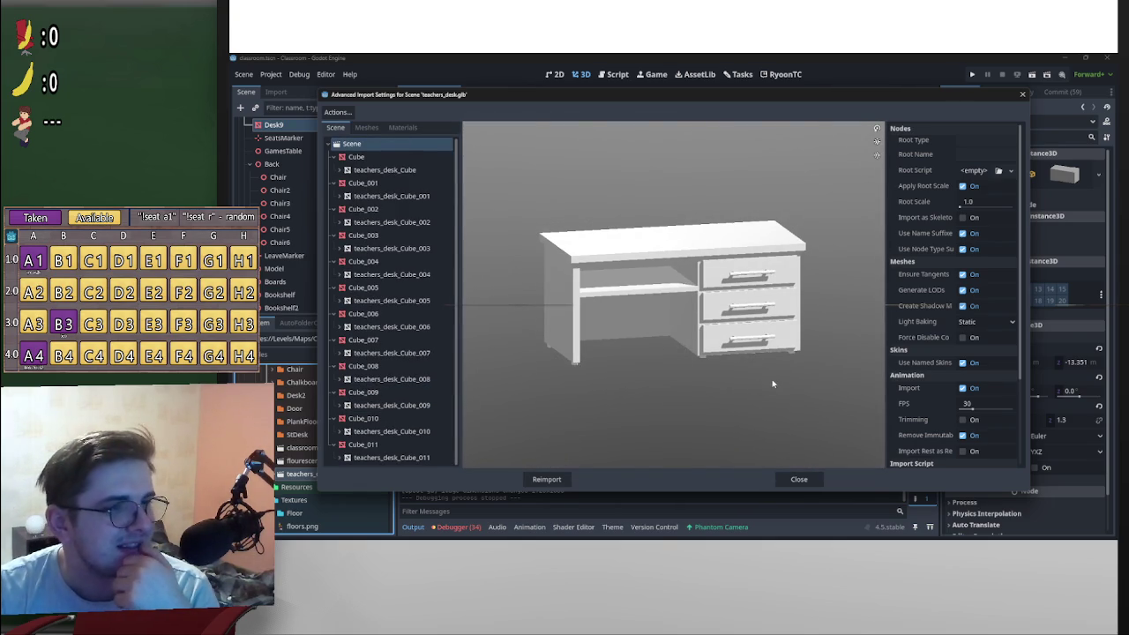
scroll(769, 385, "up", 4)
scroll(794, 424, "down", 2)
key("Escape")
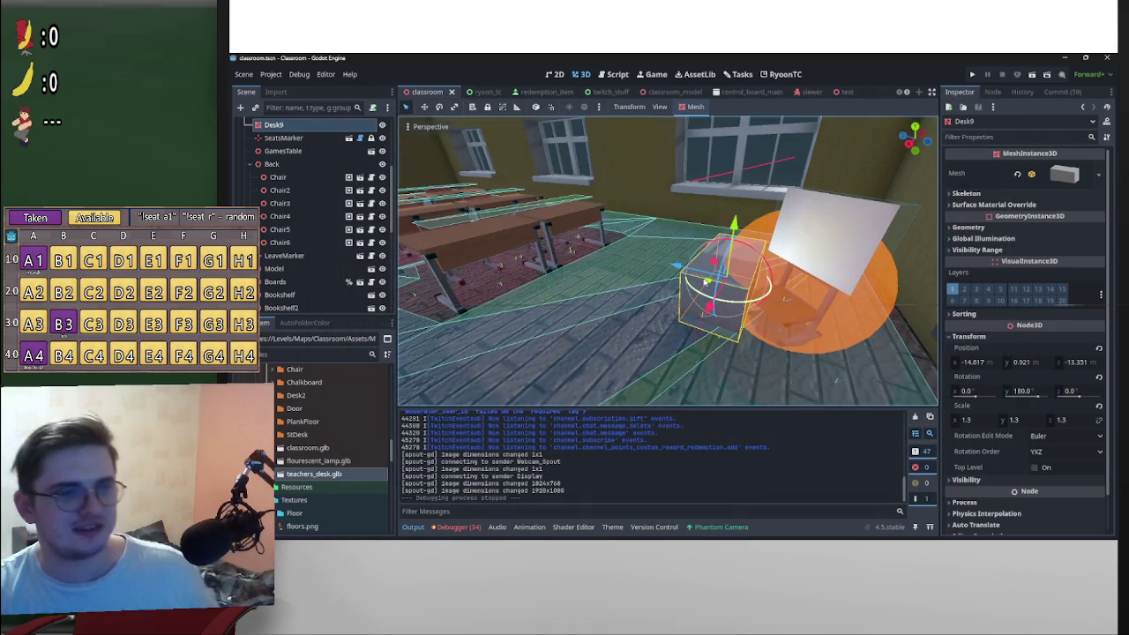
Step: Minimize the Models File Explorer window and pull back to a wide classroom view
scroll(714, 265, "up", 5)
key("alt+Tab")
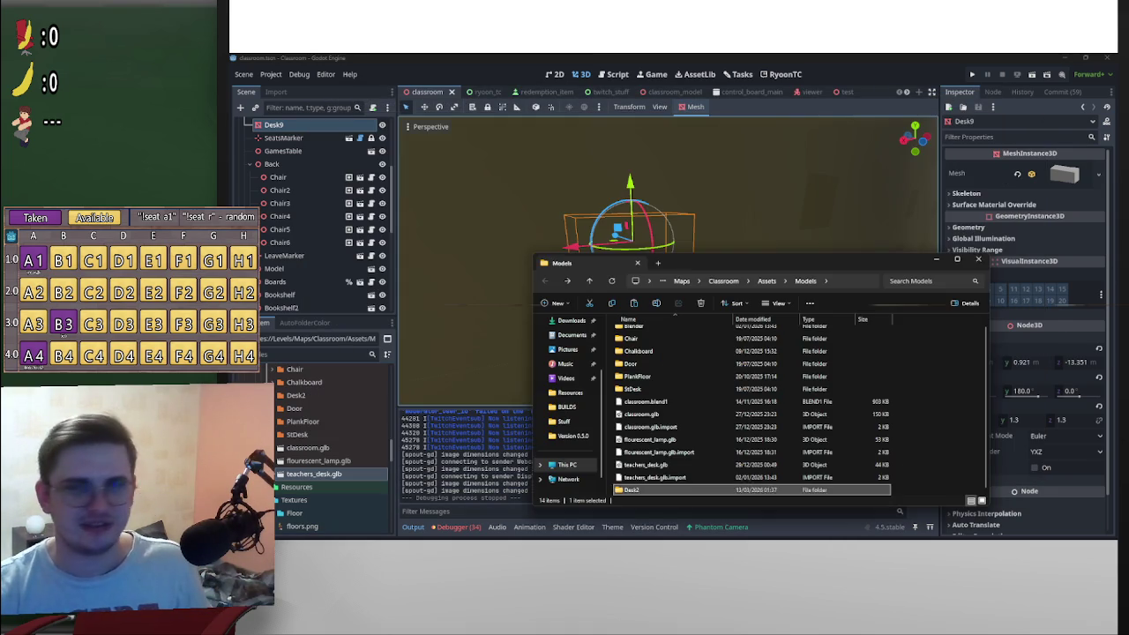
key("alt+Tab")
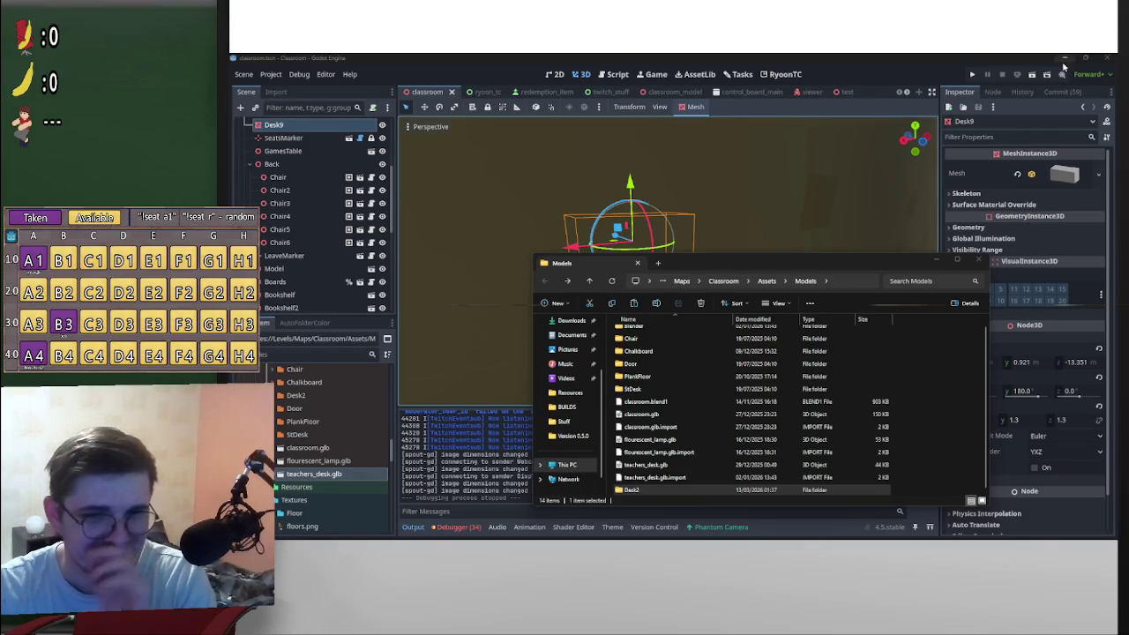
left_click(936, 262)
mouse_move(559, 334)
left_mouse_down()
mouse_move(753, 281)
mouse_move(676, 275)
mouse_move(767, 291)
mouse_move(626, 329)
left_mouse_up()
Step: Preview teachers_desk.glb's three drawers in its import settings, then close them
double_click(334, 475)
mouse_move(672, 287)
left_mouse_down()
mouse_move(682, 303)
mouse_move(718, 309)
mouse_move(694, 321)
mouse_move(779, 324)
left_mouse_up()
scroll(682, 304, "up", 5)
scroll(694, 321, "down", 5)
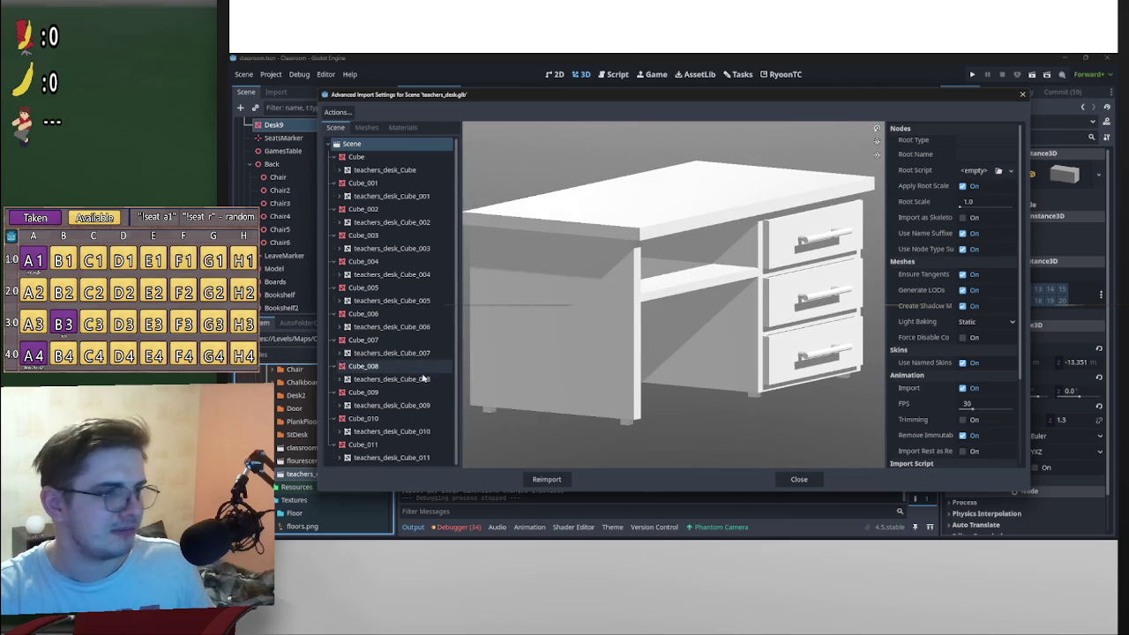
scroll(650, 335, "down", 5)
scroll(643, 340, "up", 8)
mouse_move(676, 306)
left_mouse_down()
mouse_move(675, 275)
mouse_move(732, 267)
mouse_move(706, 295)
left_mouse_up()
scroll(696, 302, "down", 5)
scroll(705, 299, "down", 3)
left_click(794, 478)
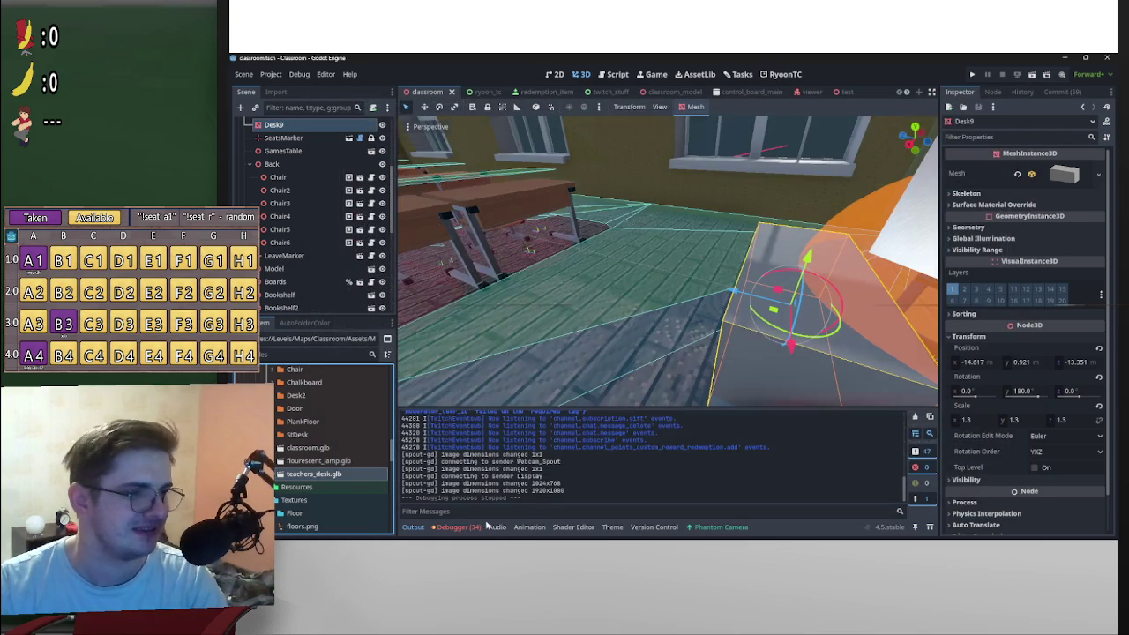
Step: Restore the Models Explorer window and briefly look inside the StDesk folder
mouse_move(737, 539)
mouse_move(633, 530)
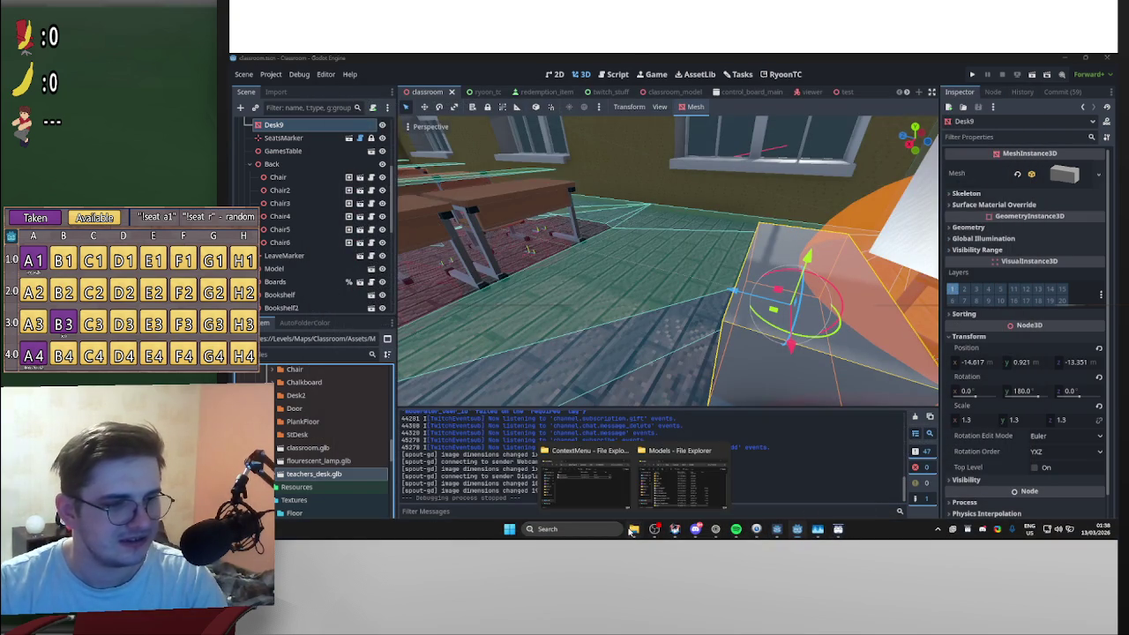
left_click(699, 494)
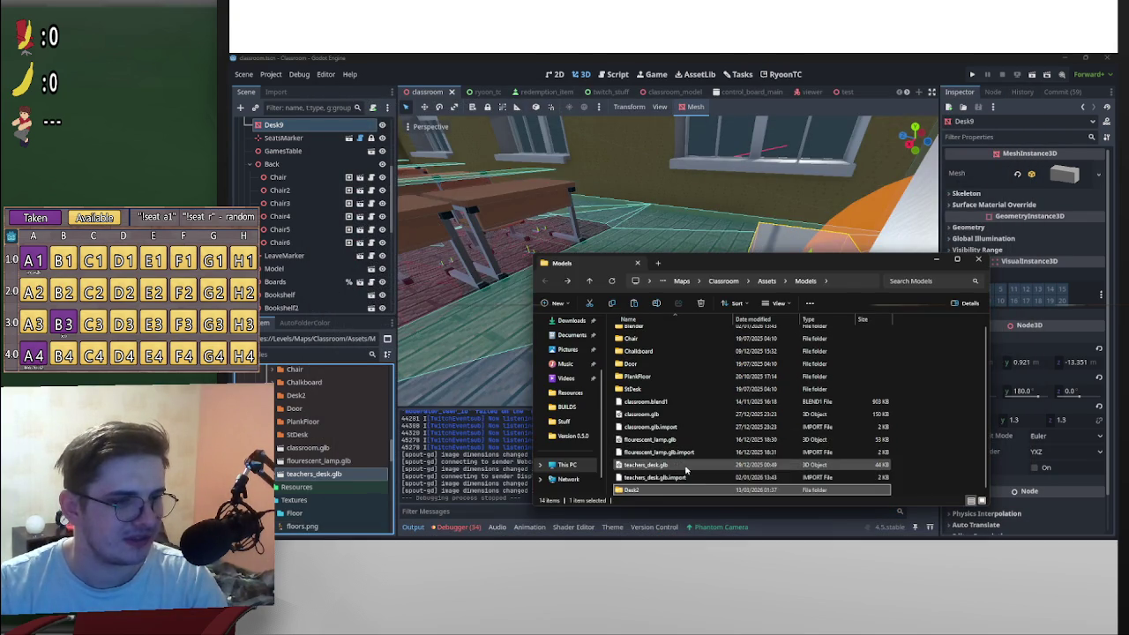
scroll(729, 481, "up", 1)
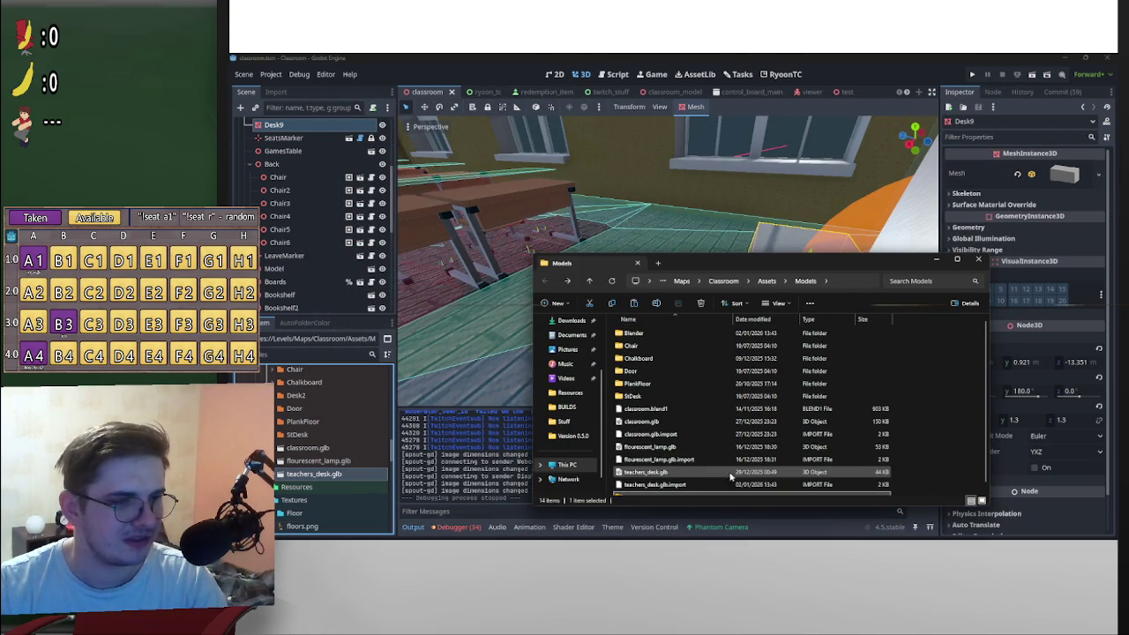
double_click(695, 396)
key("alt+Left")
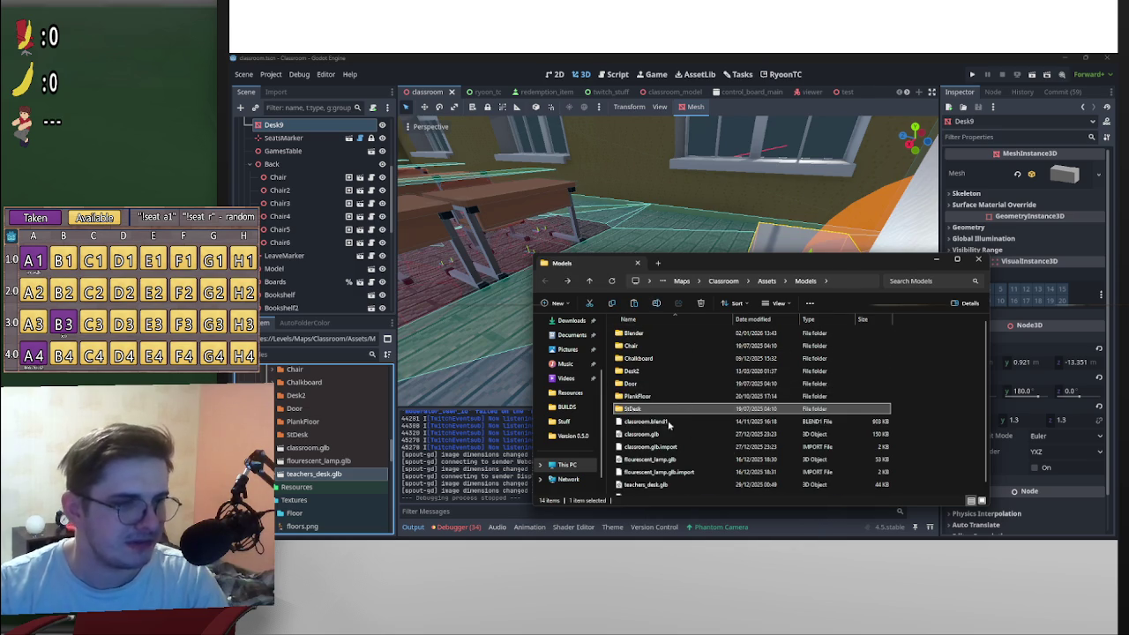
Step: Open teachers_desk.blend from the Models\Blender folder in Blender
double_click(645, 333)
scroll(697, 476, "down", 1)
left_click(679, 467)
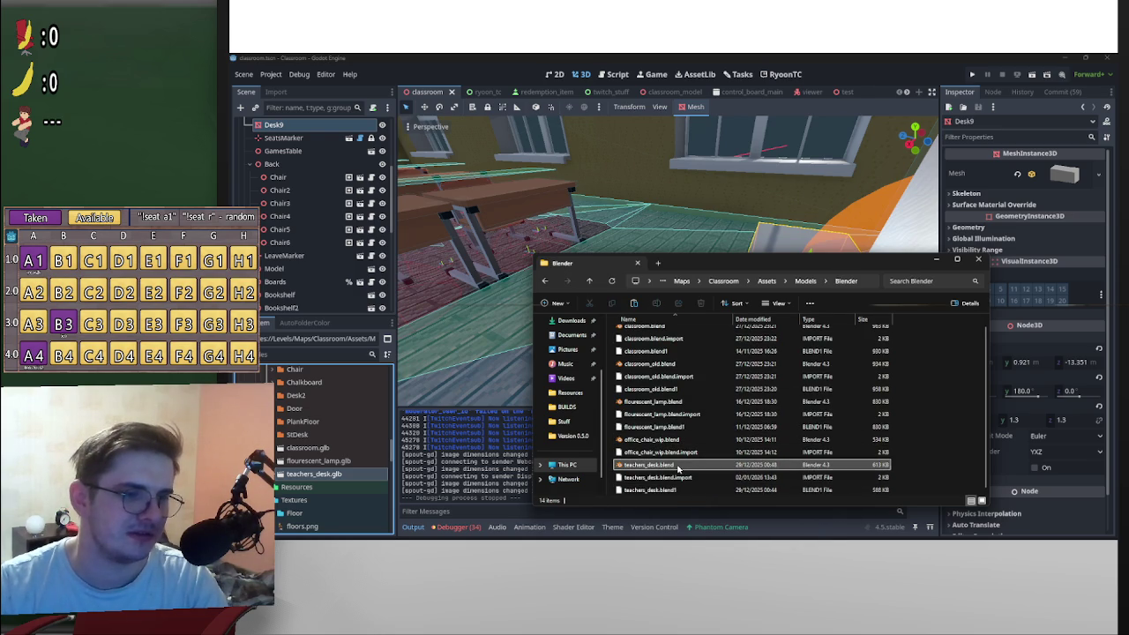
double_click(678, 467)
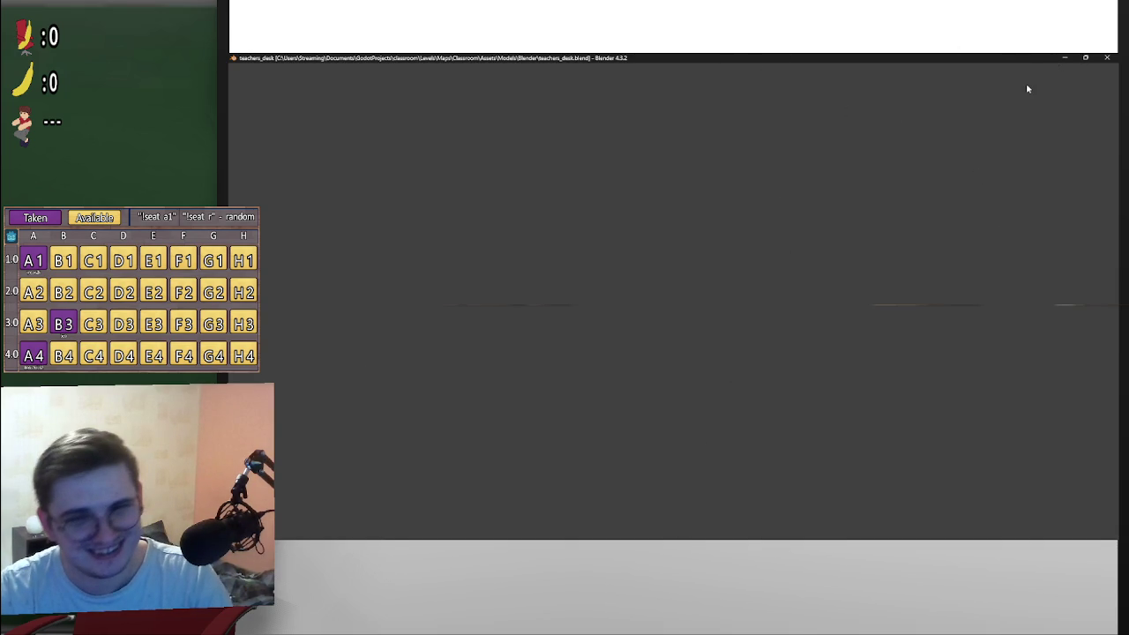
left_click_drag(744, 249, 833, 303)
scroll(834, 303, "up", 5)
scroll(835, 302, "down", 5)
key("KP_1")
left_click_drag(768, 255, 585, 298)
left_click(587, 285)
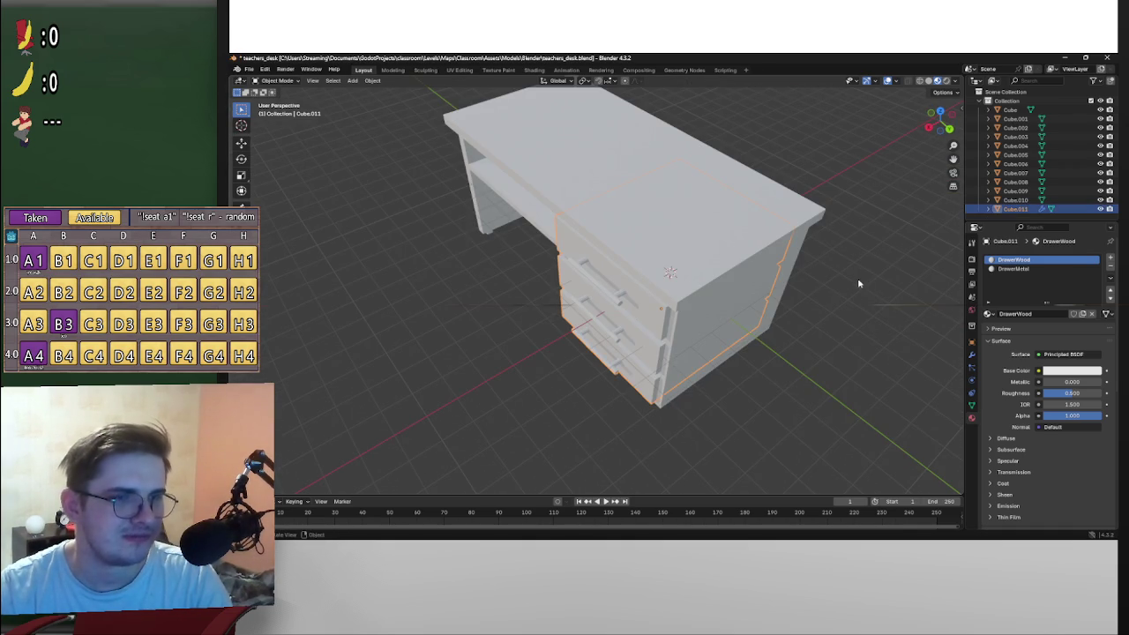
left_click_drag(839, 278, 914, 251)
mouse_move(706, 315)
left_mouse_down()
mouse_move(844, 270)
mouse_move(832, 295)
left_mouse_up()
mouse_move(731, 276)
left_mouse_down()
mouse_move(819, 290)
mouse_move(657, 283)
mouse_move(673, 294)
mouse_move(812, 242)
mouse_move(723, 206)
mouse_move(741, 177)
mouse_move(780, 268)
mouse_move(819, 230)
mouse_move(821, 192)
mouse_move(698, 282)
mouse_move(526, 199)
left_mouse_up()
key("g")
left_click(812, 294)
key("ctrl+z")
left_click(582, 282)
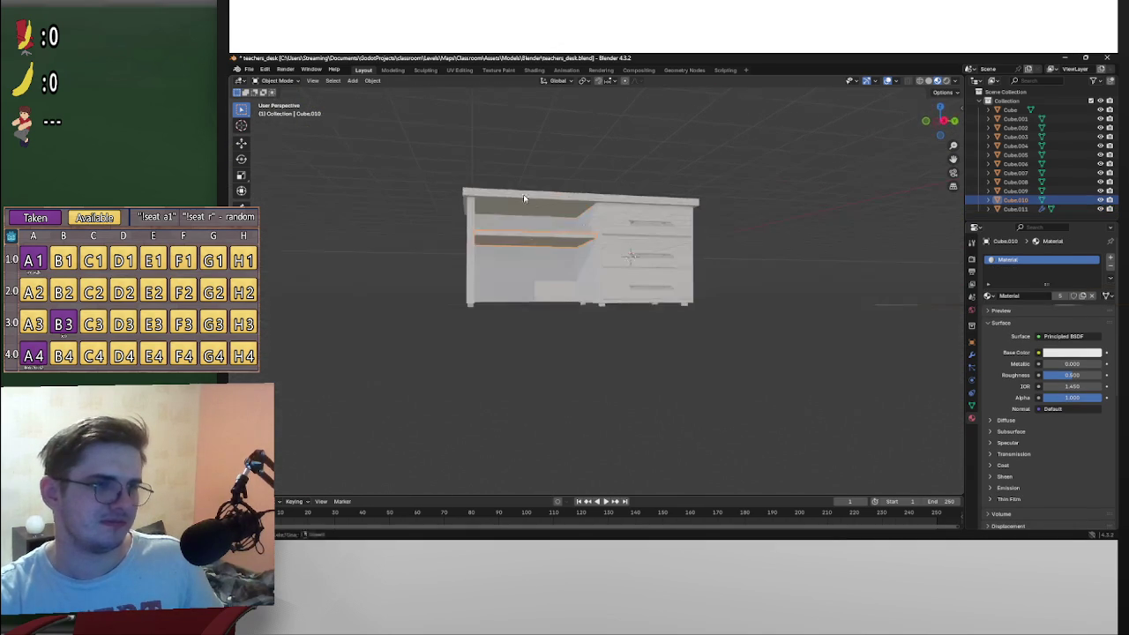
left_click(525, 199)
left_click_drag(693, 211, 1067, 99)
left_click(1110, 57)
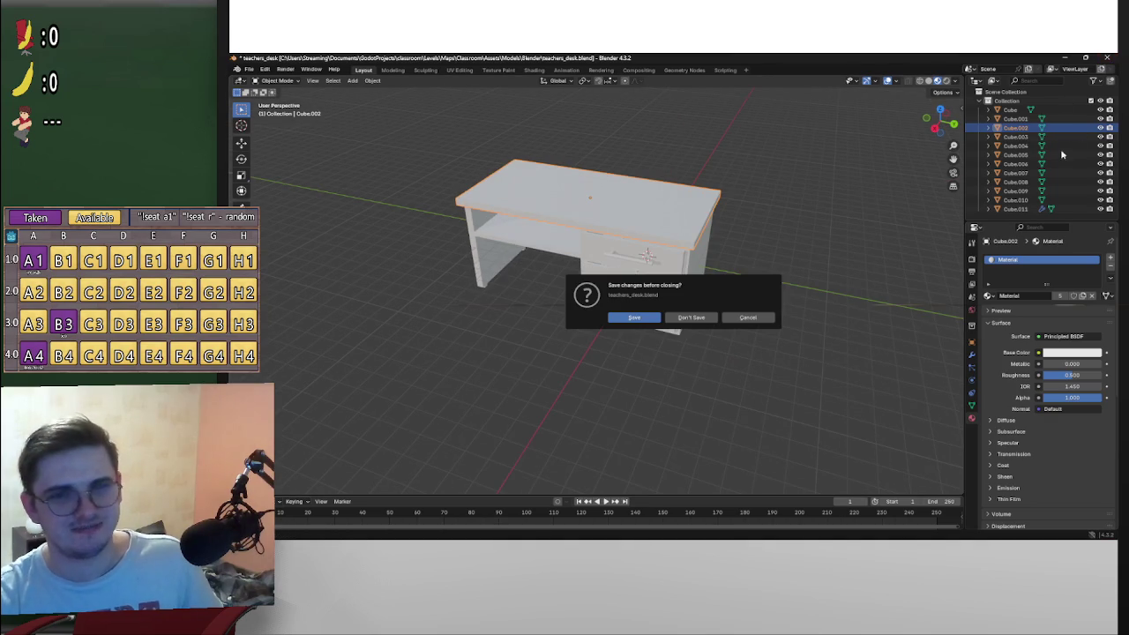
left_click(691, 318)
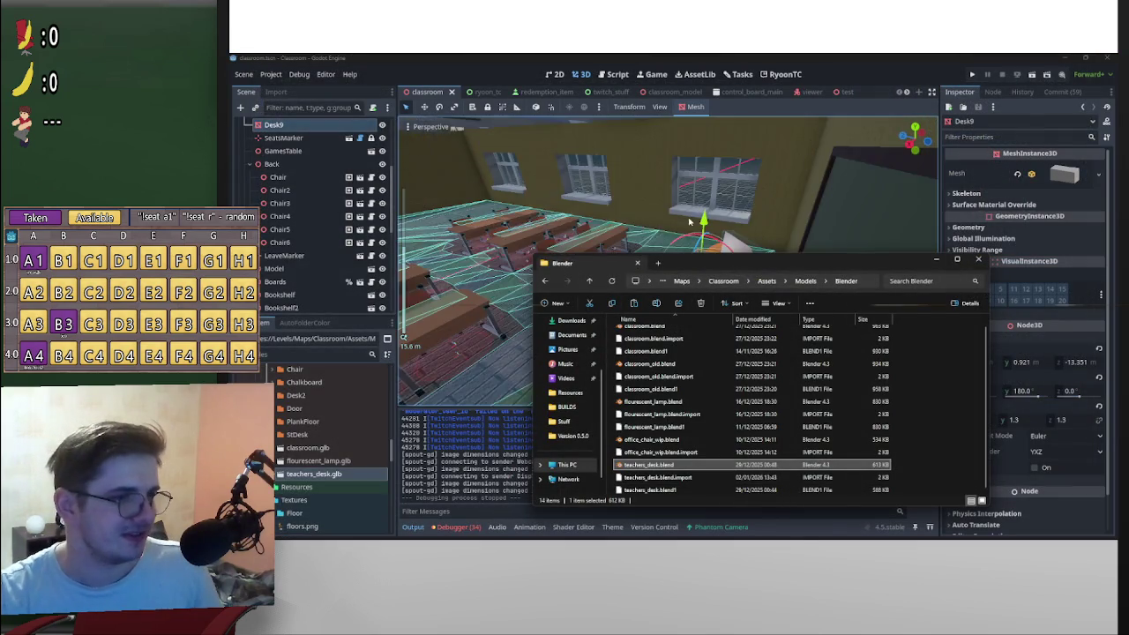
Step: Minimize the Blender folder window and scroll the FileSystem dock to the Desk2 folder
left_click(935, 264)
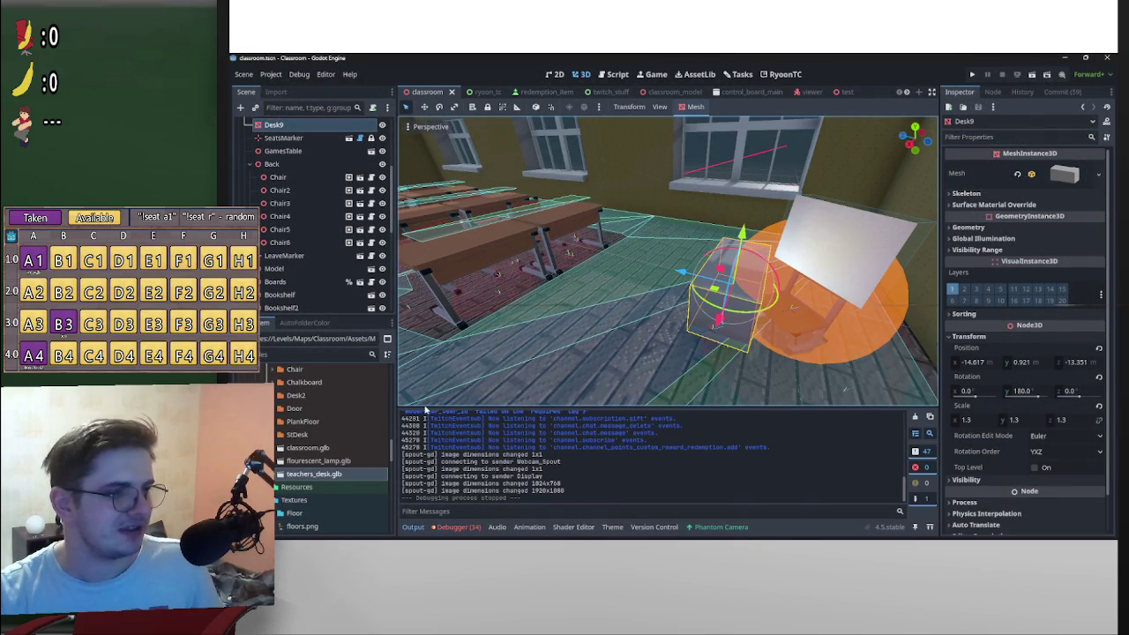
scroll(344, 441, "up", 5)
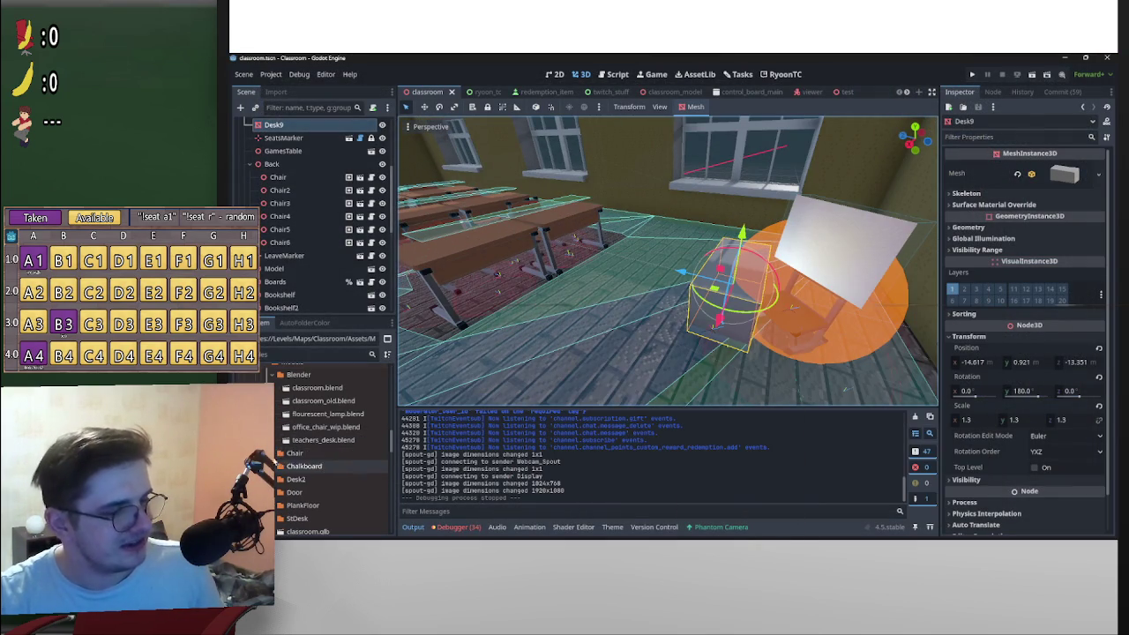
scroll(291, 476, "up", 3)
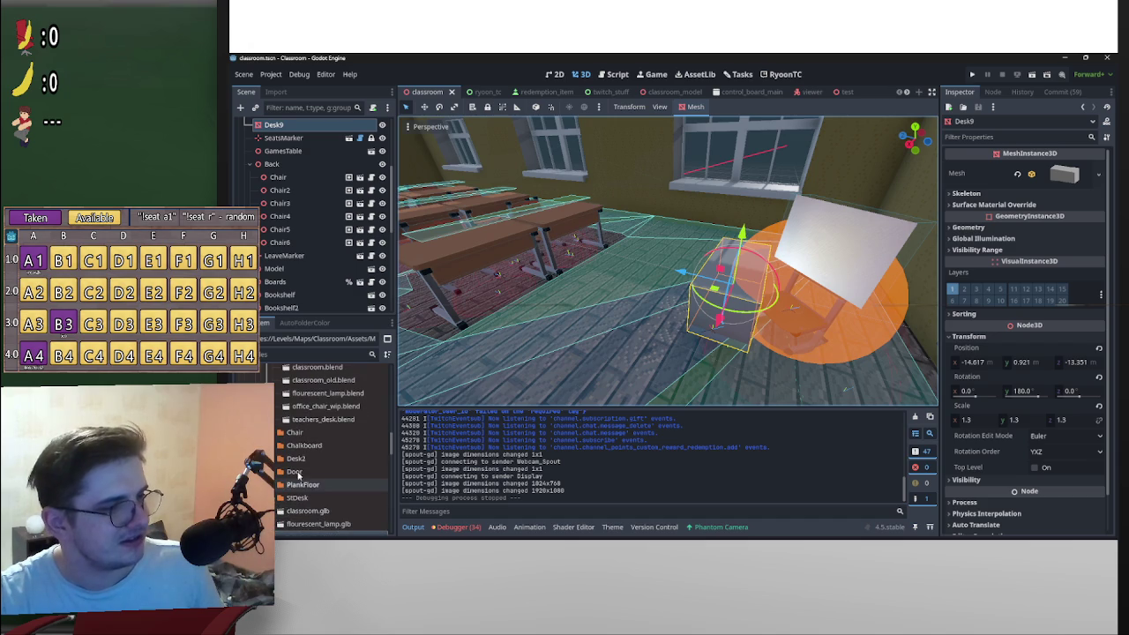
scroll(275, 469, "down", 3)
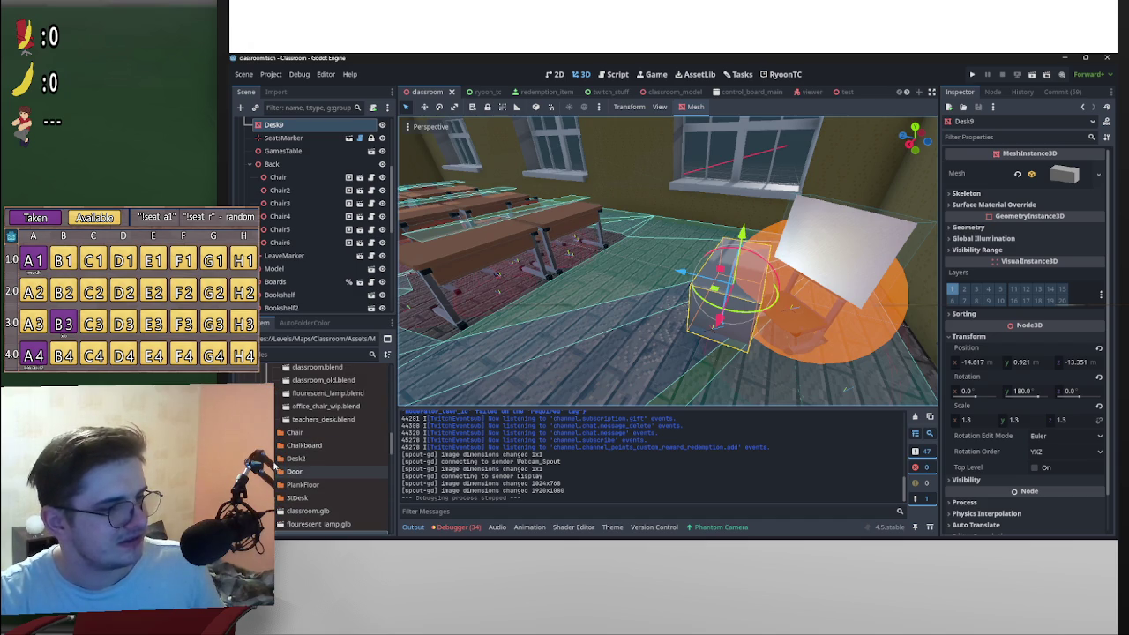
Step: Paste desk.glb into Desk2 via the file manager, then reopen teachers_desk.glb's import settings
right_click(305, 460)
key("Escape")
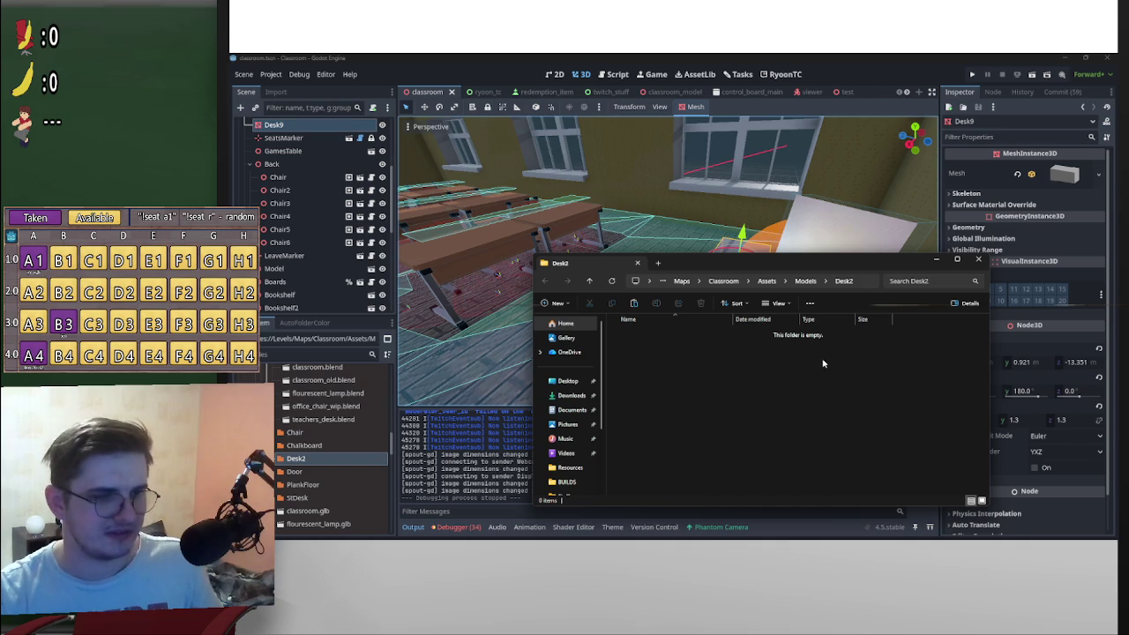
key("ctrl+v")
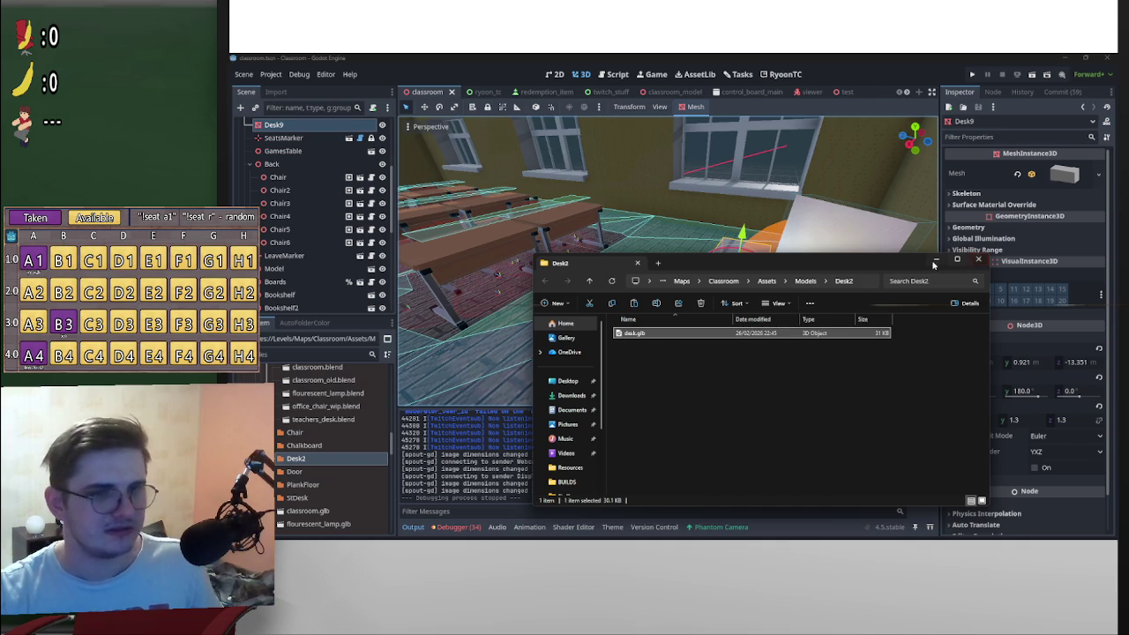
left_click(935, 262)
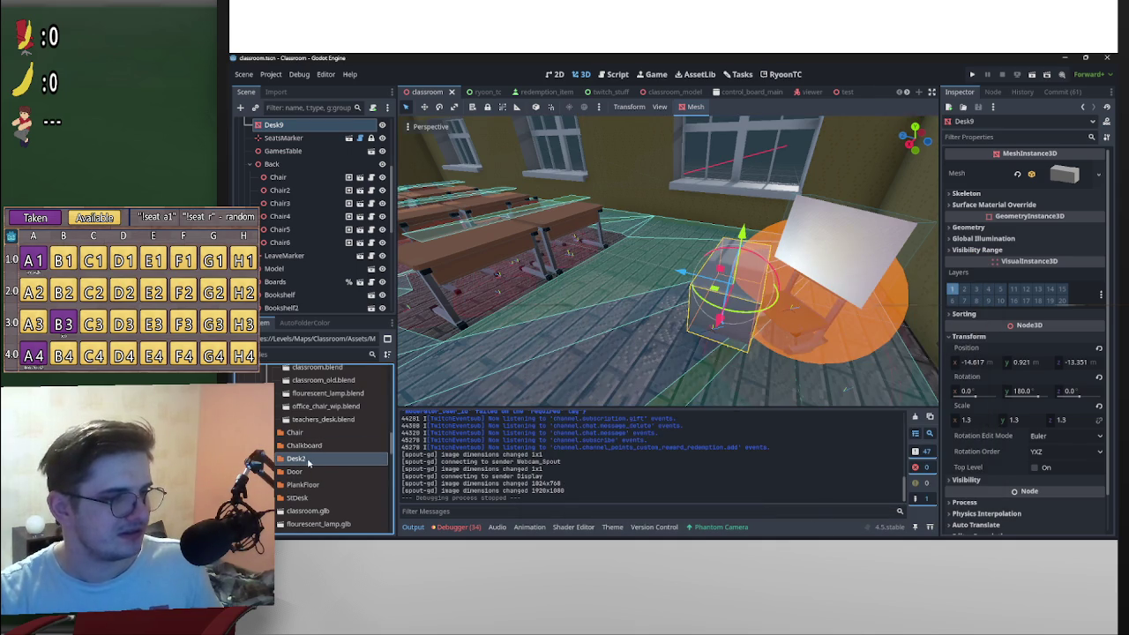
double_click(304, 472)
left_click_drag(706, 300, 561, 285)
scroll(689, 279, "down", 3)
mouse_move(690, 279)
left_mouse_down()
mouse_move(751, 328)
mouse_move(772, 328)
mouse_move(732, 302)
mouse_move(710, 312)
mouse_move(760, 328)
left_mouse_up()
scroll(751, 328, "up", 2)
scroll(751, 329, "down", 2)
scroll(788, 326, "up", 3)
scroll(753, 333, "down", 4)
scroll(731, 298, "up", 3)
scroll(728, 322, "down", 3)
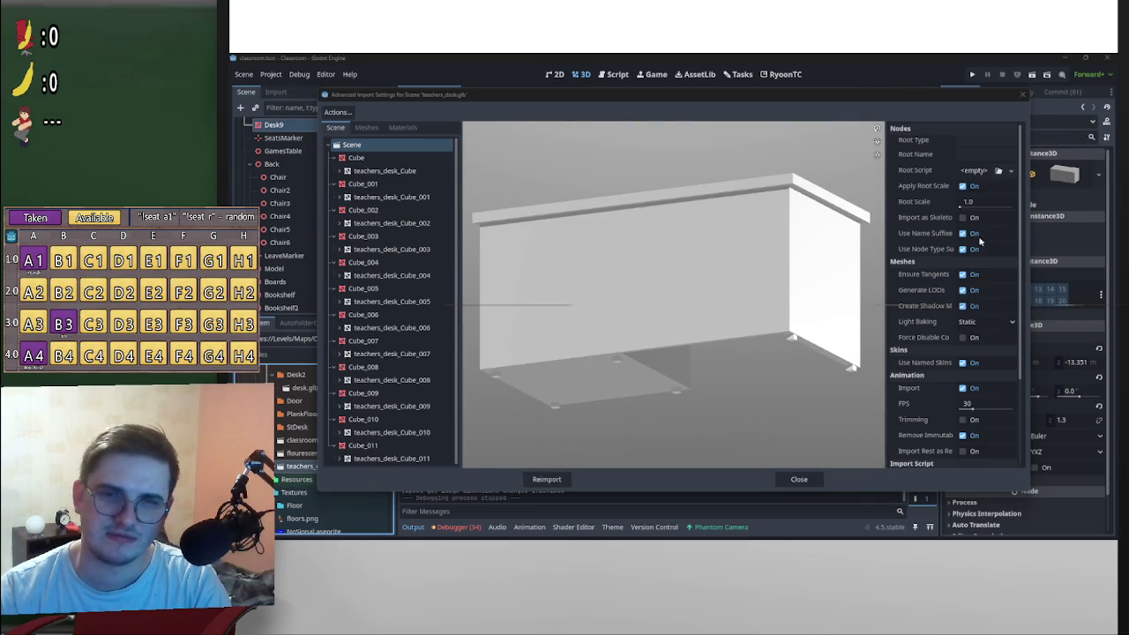
mouse_move(753, 310)
left_mouse_down()
mouse_move(715, 282)
mouse_move(682, 311)
mouse_move(638, 305)
mouse_move(668, 341)
mouse_move(753, 322)
mouse_move(746, 399)
mouse_move(731, 409)
mouse_move(634, 273)
mouse_move(732, 317)
mouse_move(648, 349)
mouse_move(797, 288)
mouse_move(777, 282)
mouse_move(797, 254)
mouse_move(723, 206)
left_mouse_up()
scroll(634, 273, "up", 3)
scroll(740, 320, "up", 5)
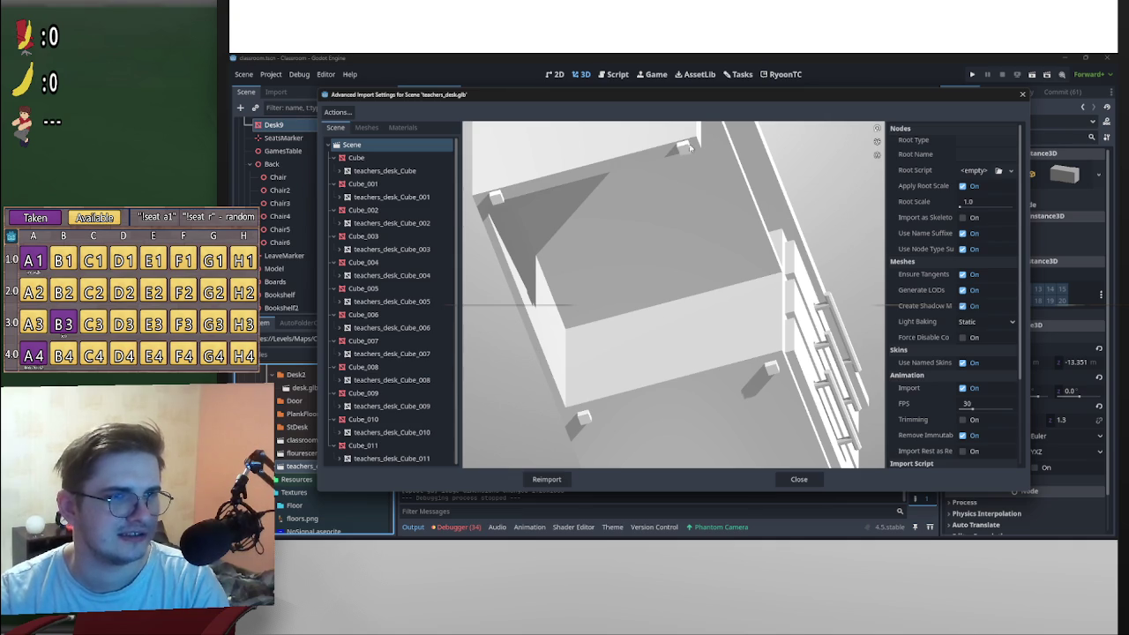
mouse_move(689, 146)
left_mouse_down()
mouse_move(496, 190)
mouse_move(588, 232)
mouse_move(759, 350)
left_mouse_up()
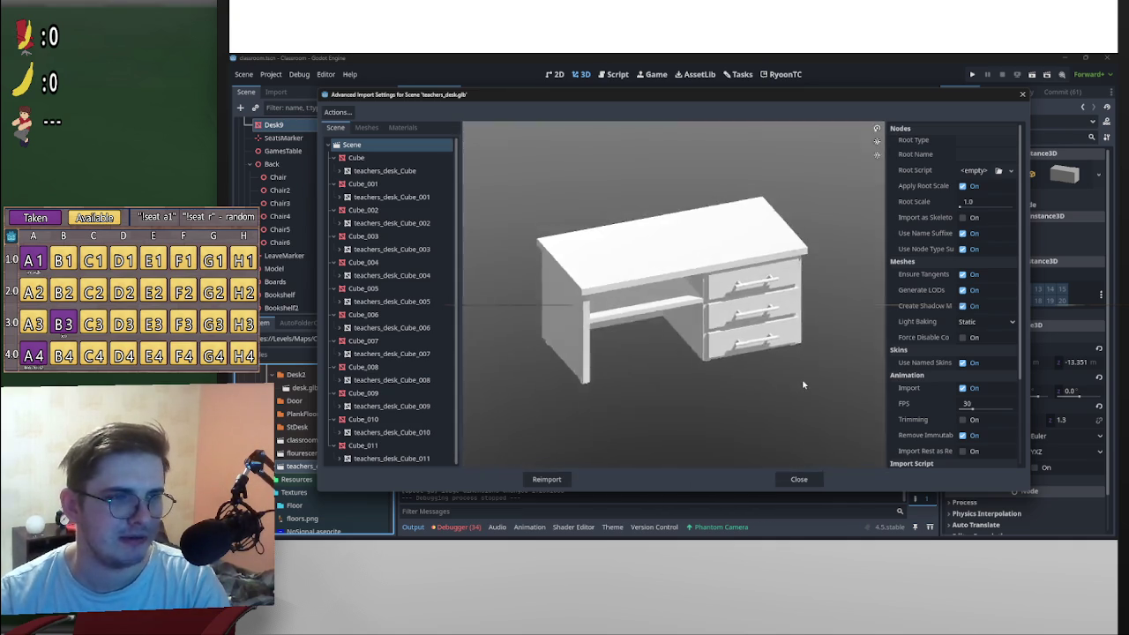
mouse_move(802, 384)
left_mouse_down()
mouse_move(830, 355)
mouse_move(807, 365)
left_mouse_up()
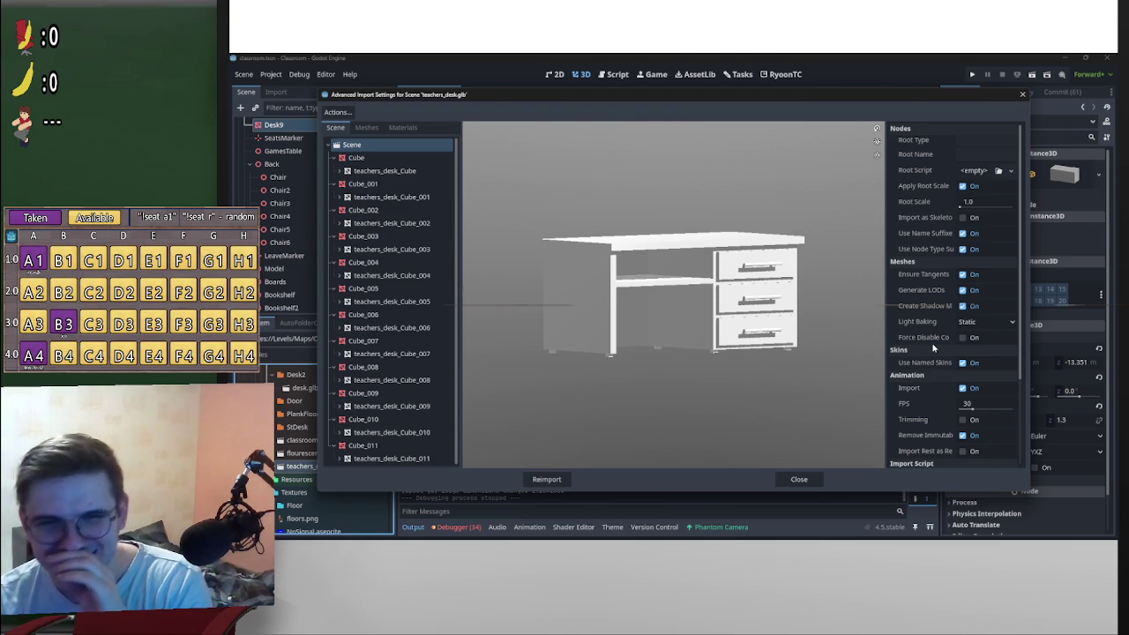
mouse_move(932, 346)
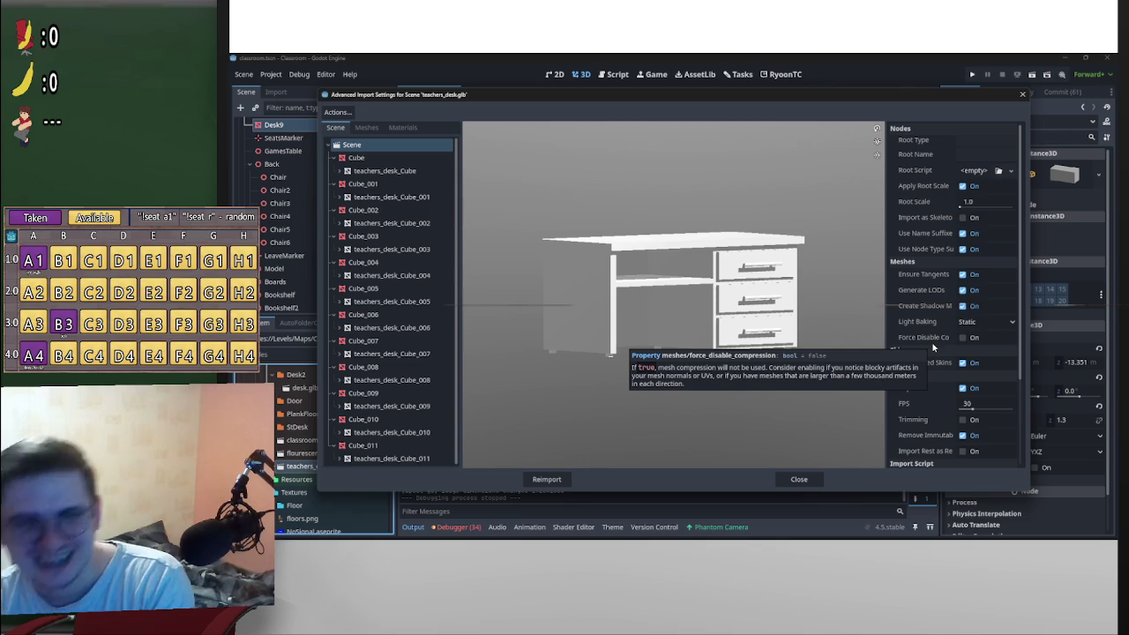
mouse_move(776, 269)
left_mouse_down()
mouse_move(744, 265)
mouse_move(768, 291)
left_mouse_up()
scroll(743, 264, "up", 3)
scroll(754, 275, "down", 3)
scroll(762, 314, "down", 3)
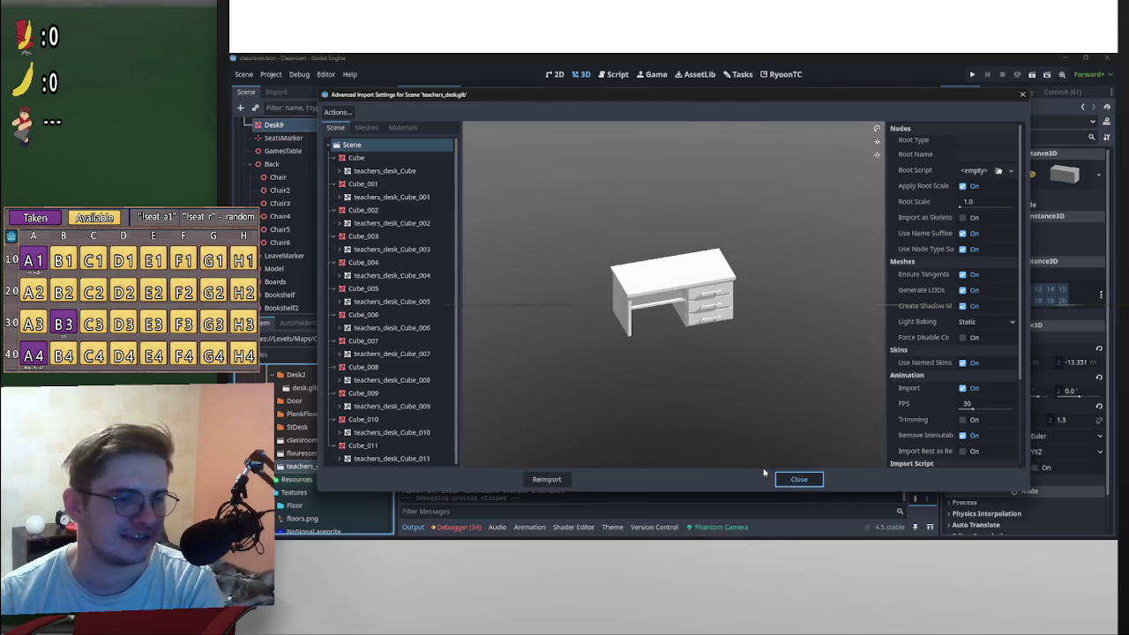
left_click(798, 479)
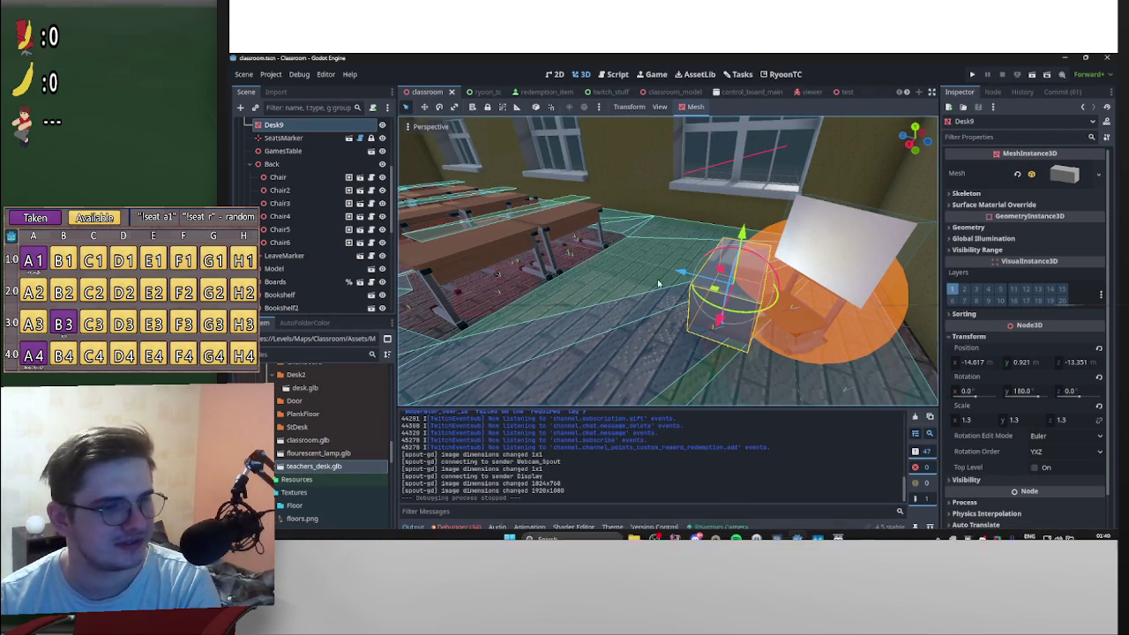
Step: Delete the Desk9 node from the classroom and remove the Desk2 folder from the project
scroll(587, 284, "up", 2)
scroll(362, 439, "up", 3)
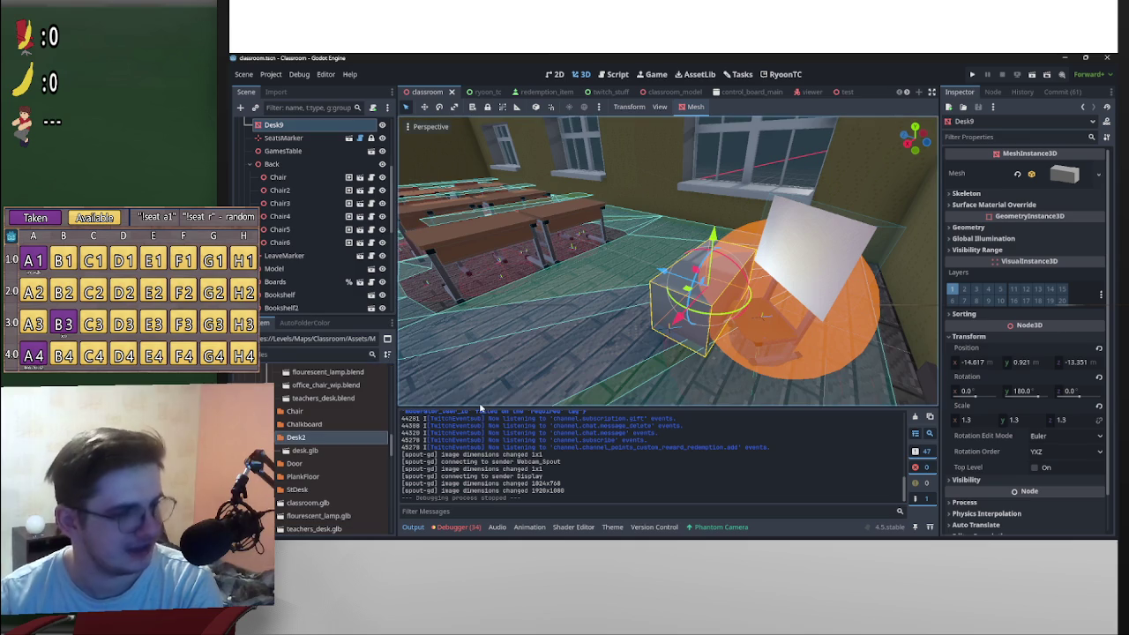
key("Delete")
key("Return")
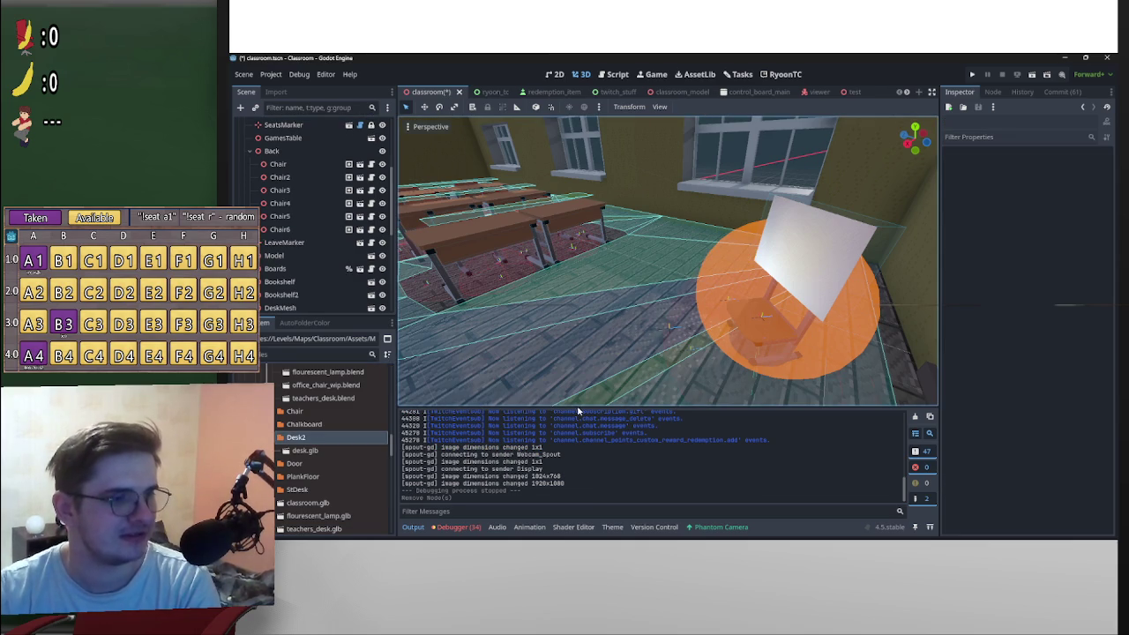
left_click(325, 440)
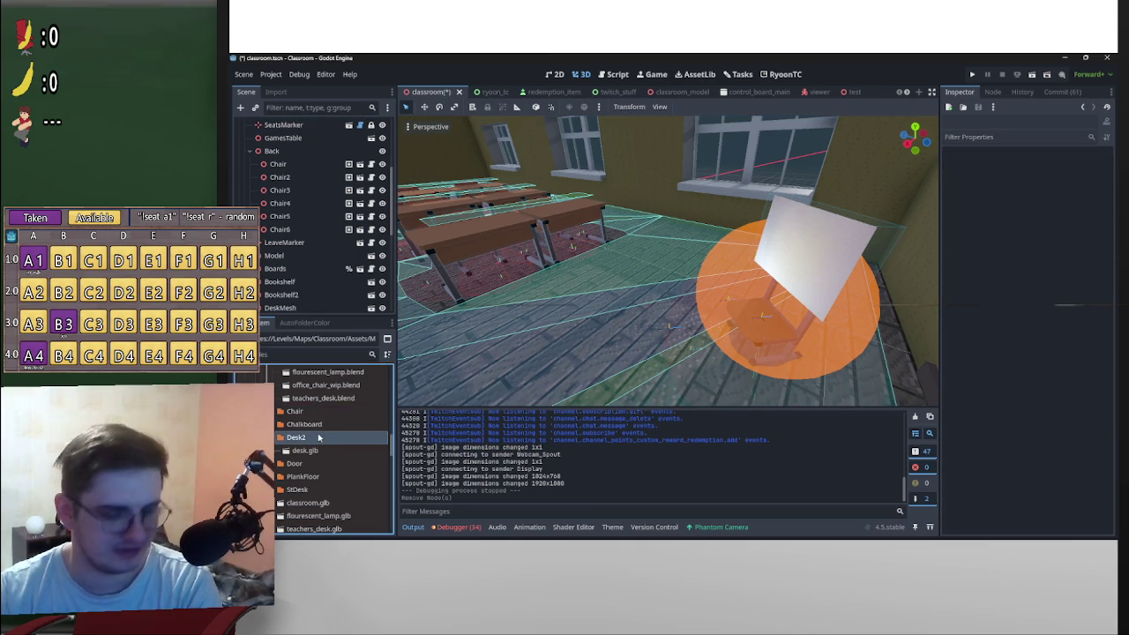
key("Delete")
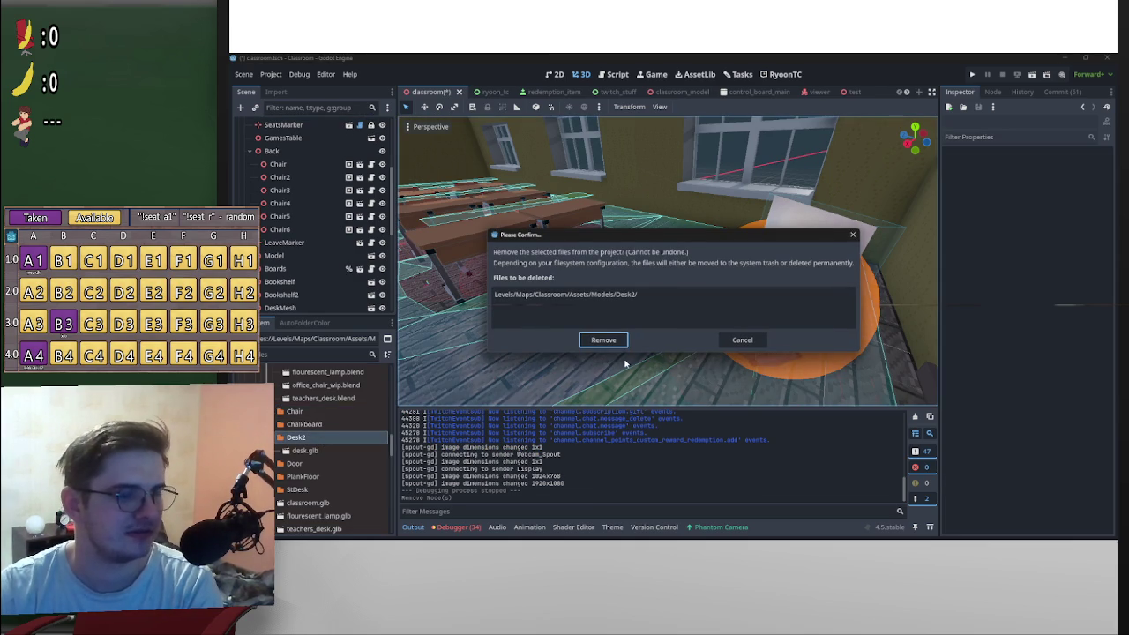
left_click(615, 342)
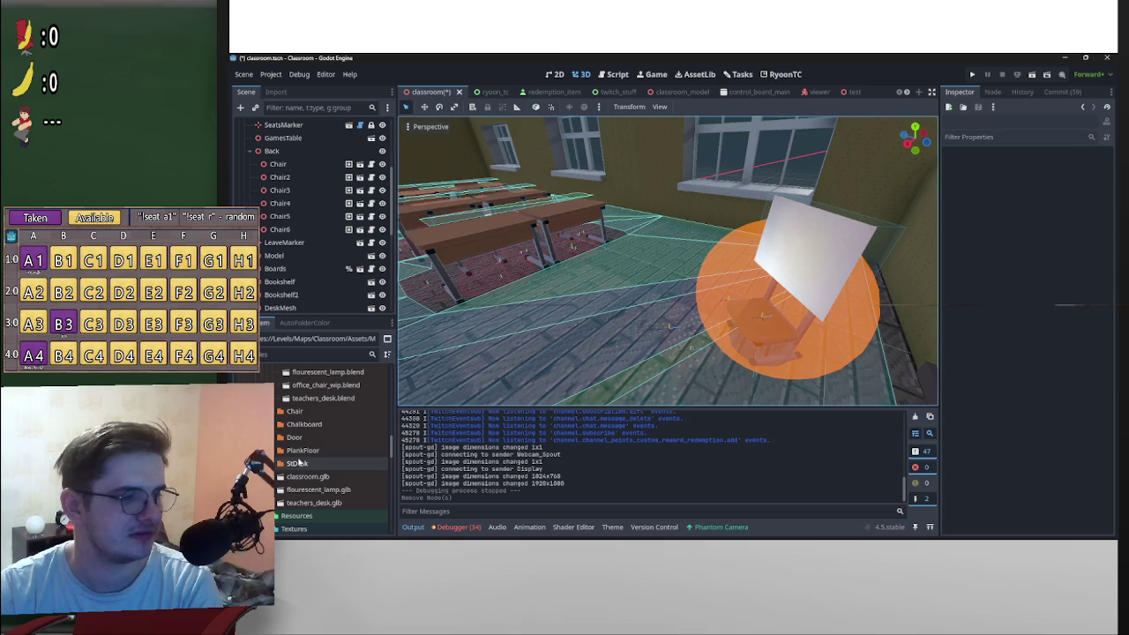
Step: Undo the node removal so Desk9 is back in the classroom scene
left_click(706, 305)
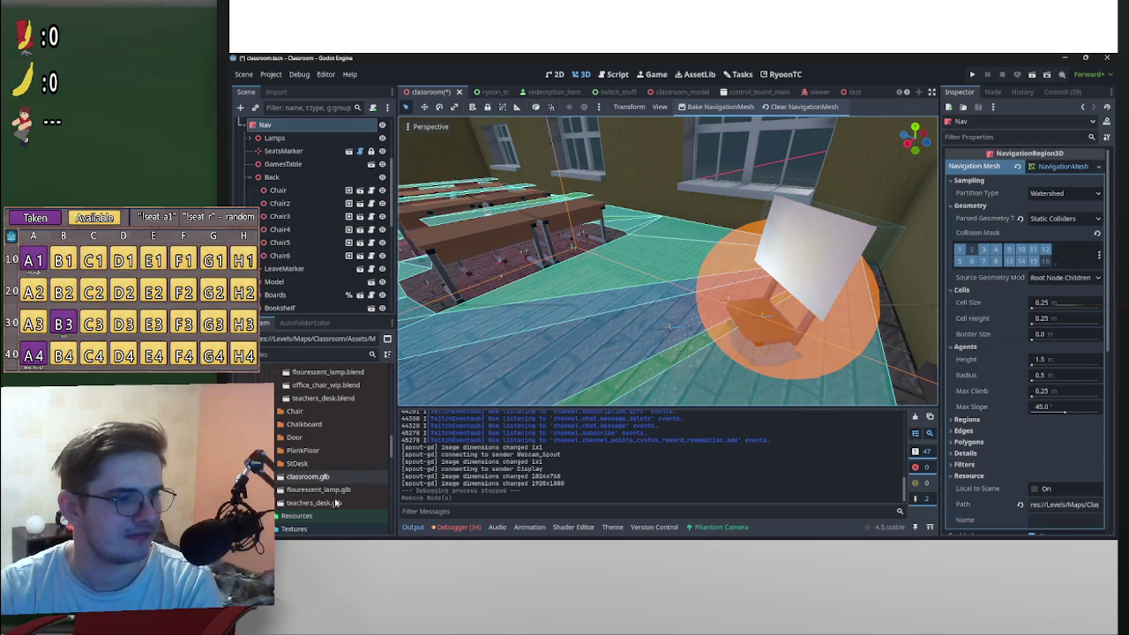
scroll(624, 344, "down", 5)
scroll(715, 328, "up", 3)
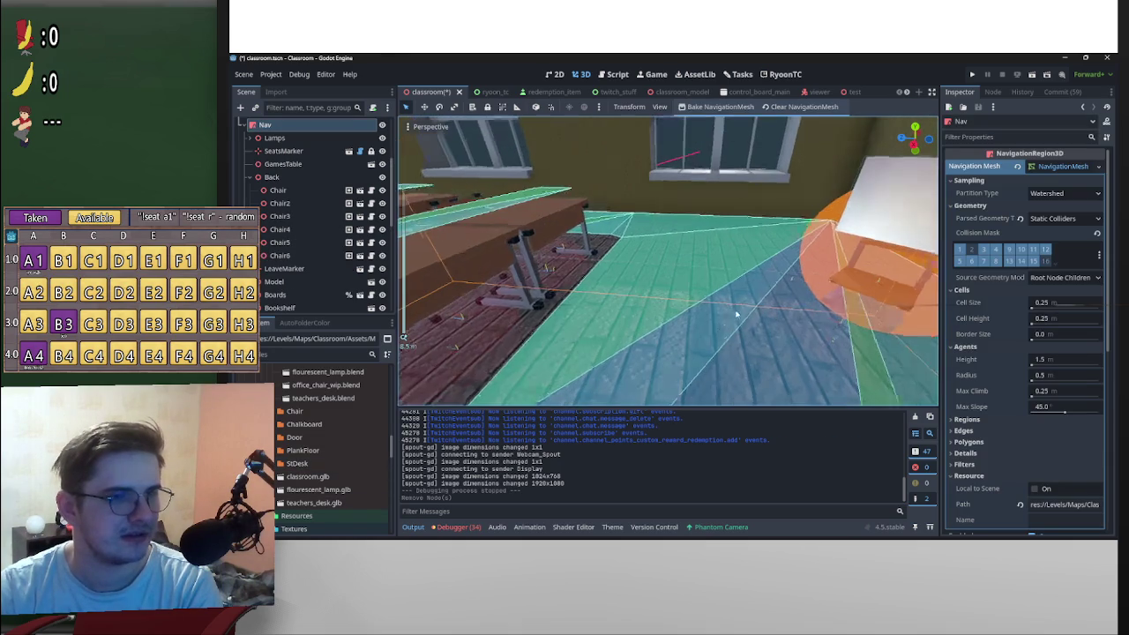
scroll(719, 300, "down", 2)
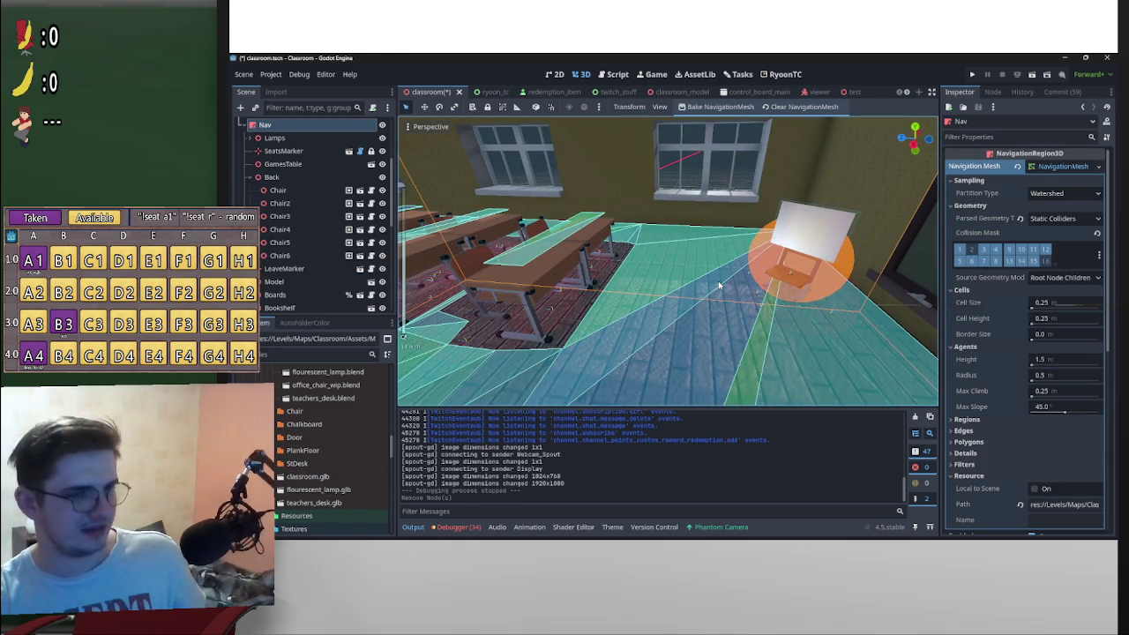
key("ctrl+z")
key("ctrl+shift+z")
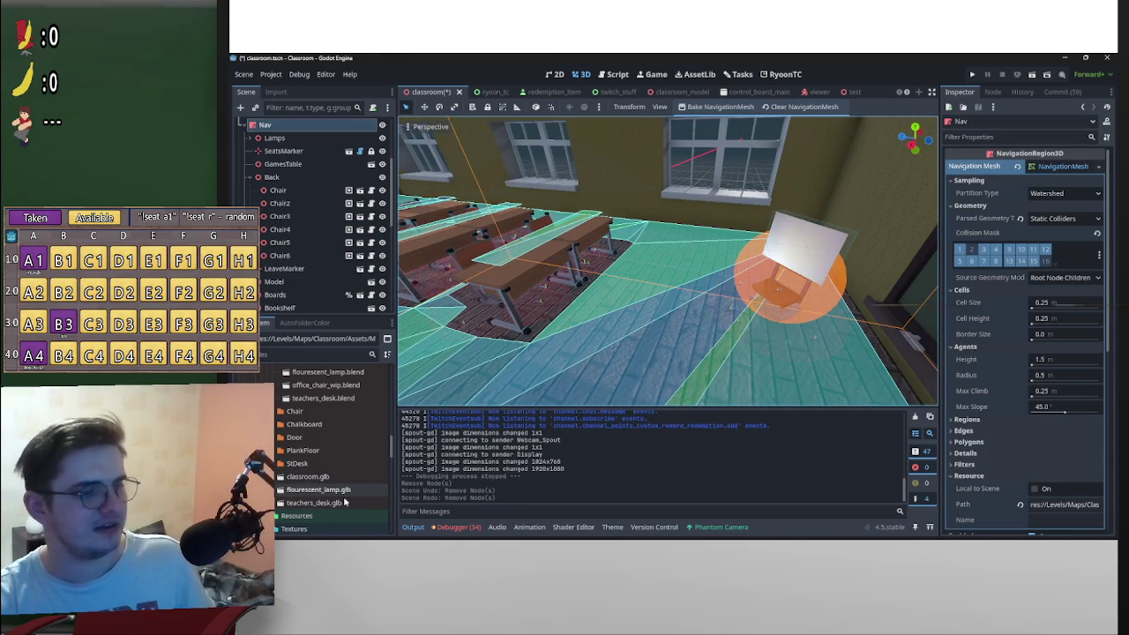
key("ctrl+z")
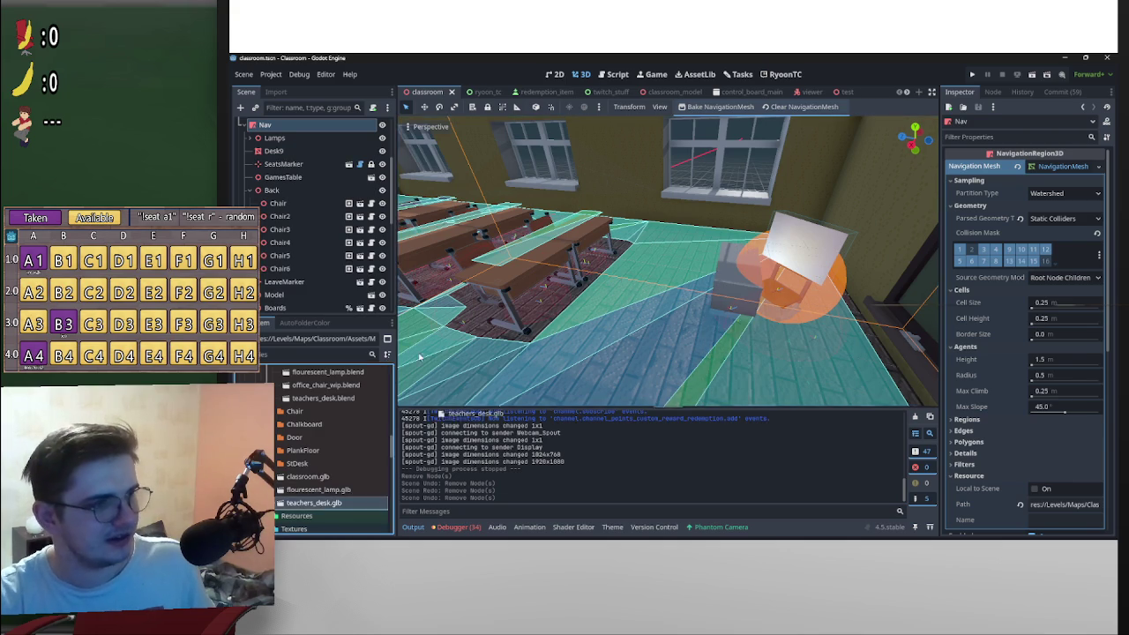
Step: Create a new inherited scene from teachers_desk.glb
left_click_drag(345, 510, 324, 504)
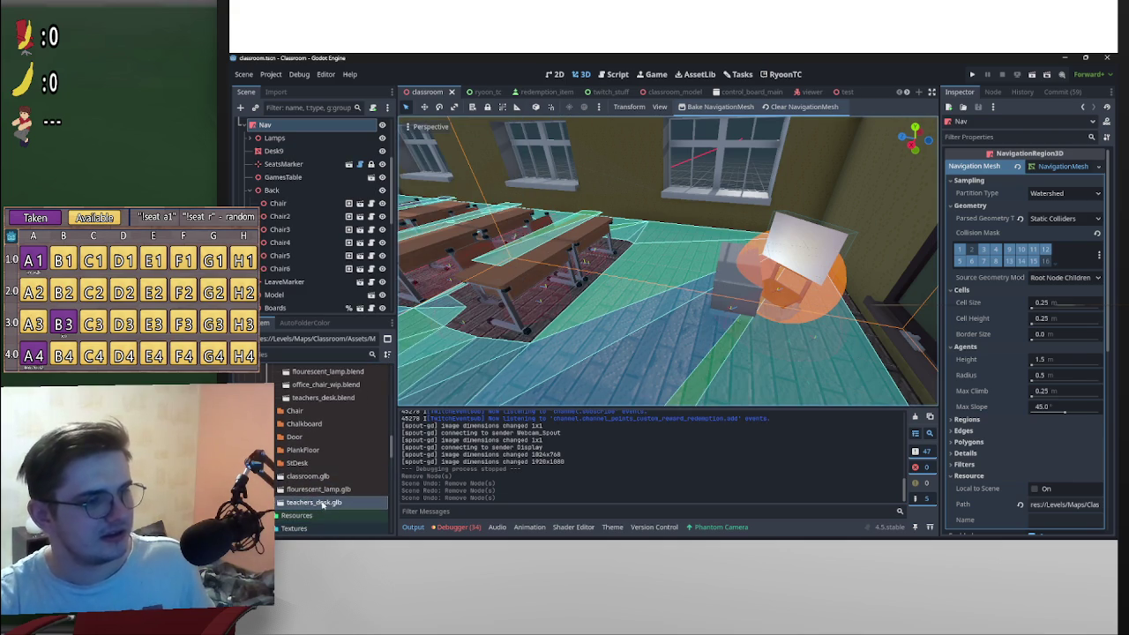
scroll(335, 491, "down", 5)
scroll(335, 491, "down", 5)
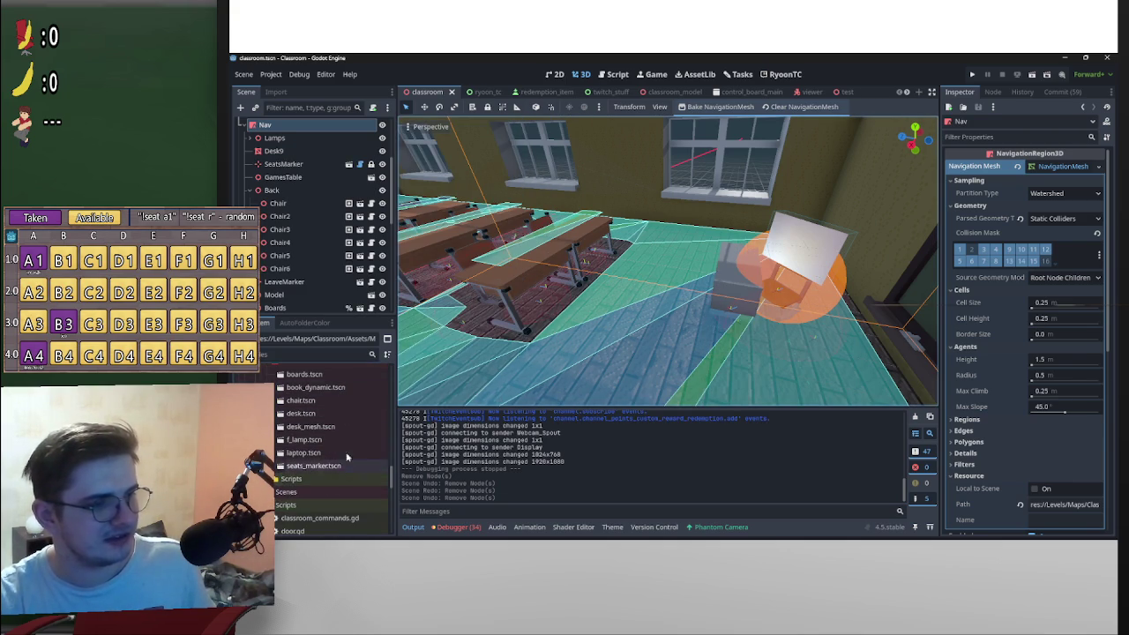
scroll(335, 465, "up", 5)
scroll(333, 463, "up", 3)
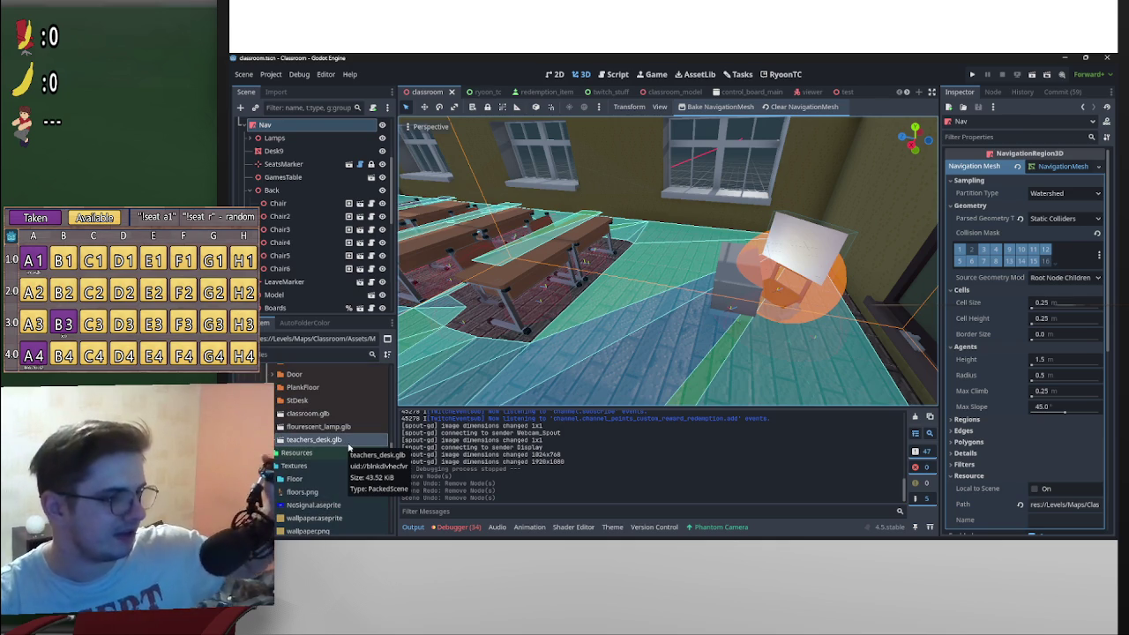
right_click(346, 444)
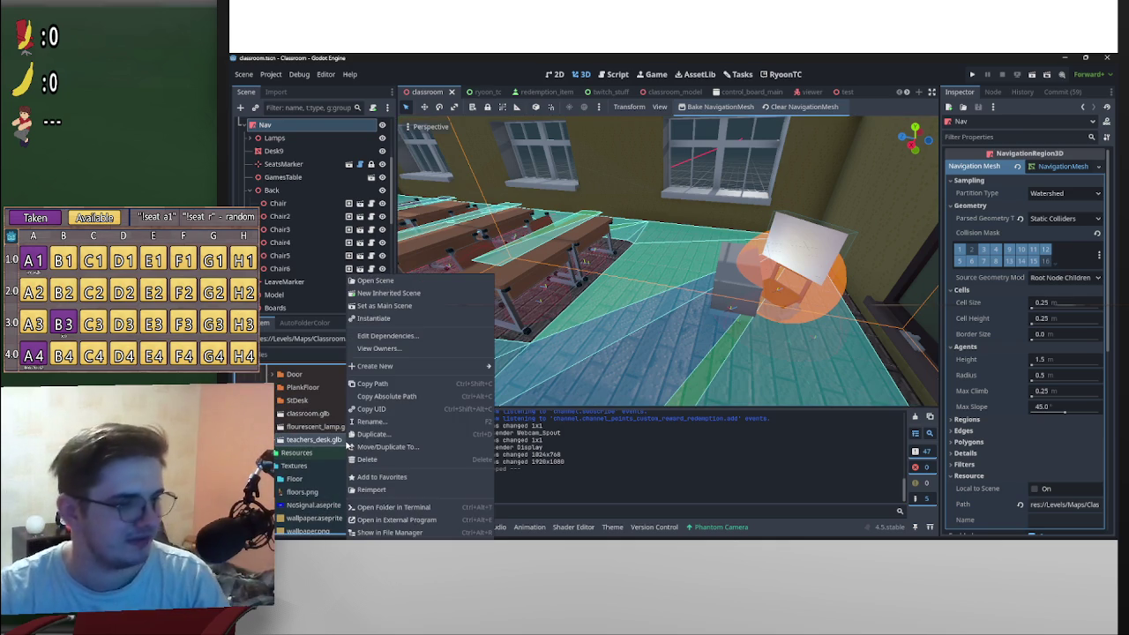
left_click(402, 293)
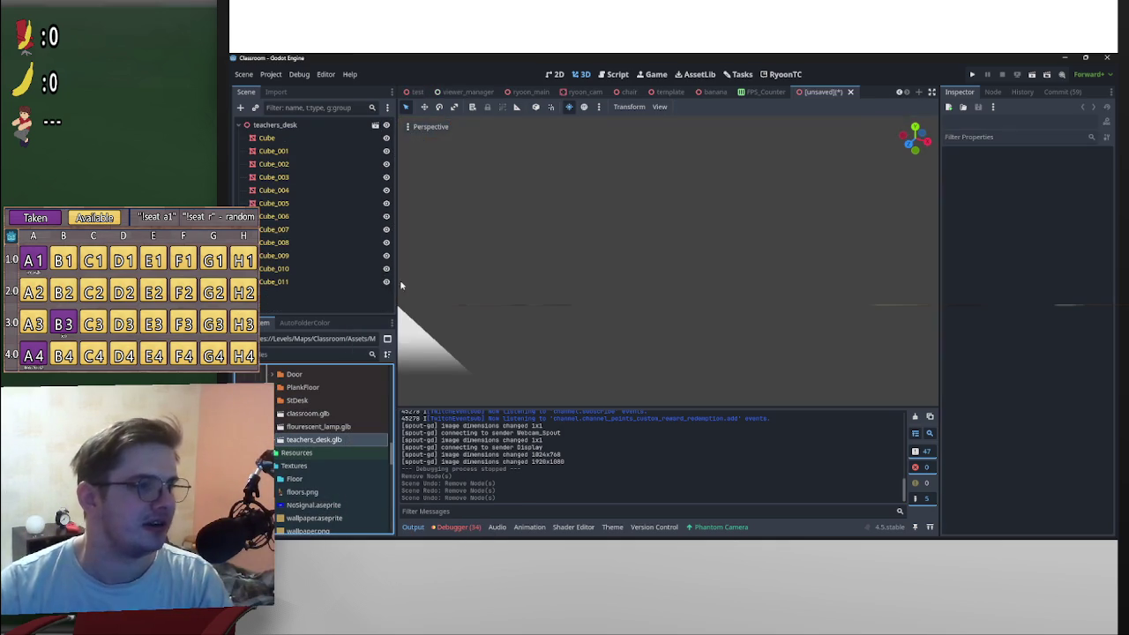
scroll(664, 283, "down", 3)
scroll(647, 258, "up", 3)
left_click(708, 240)
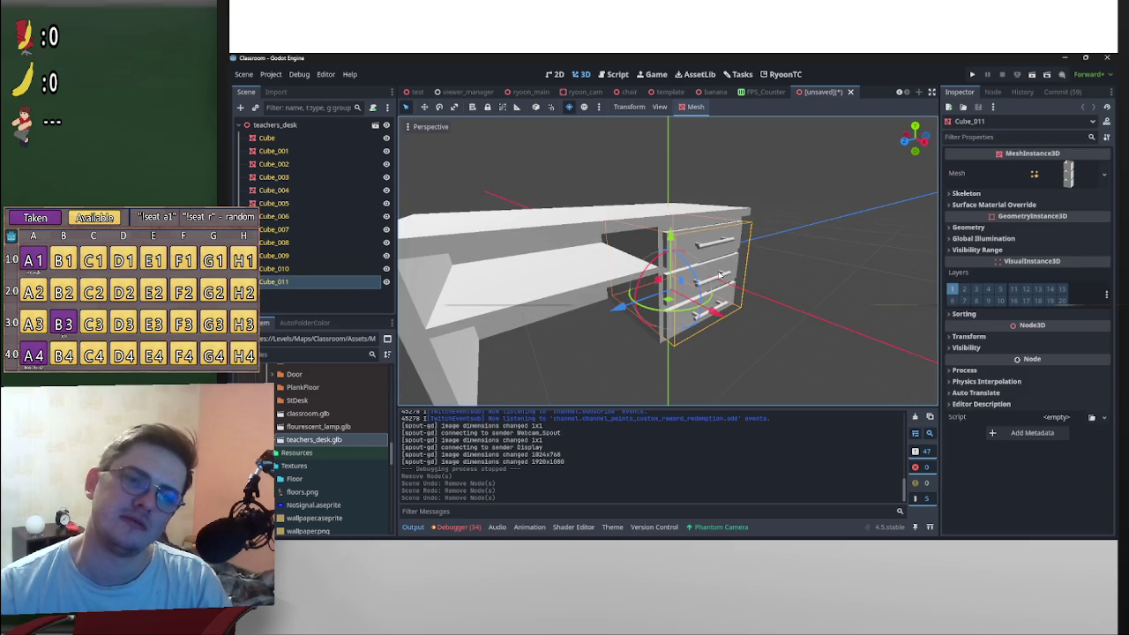
left_click(273, 151)
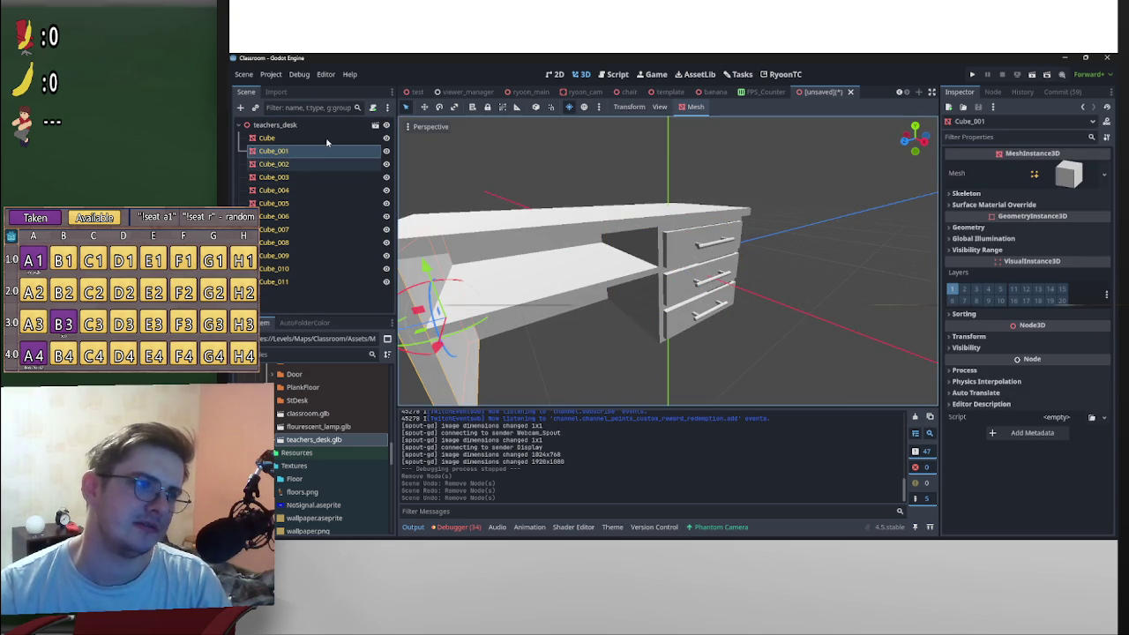
scroll(595, 333, "down", 4)
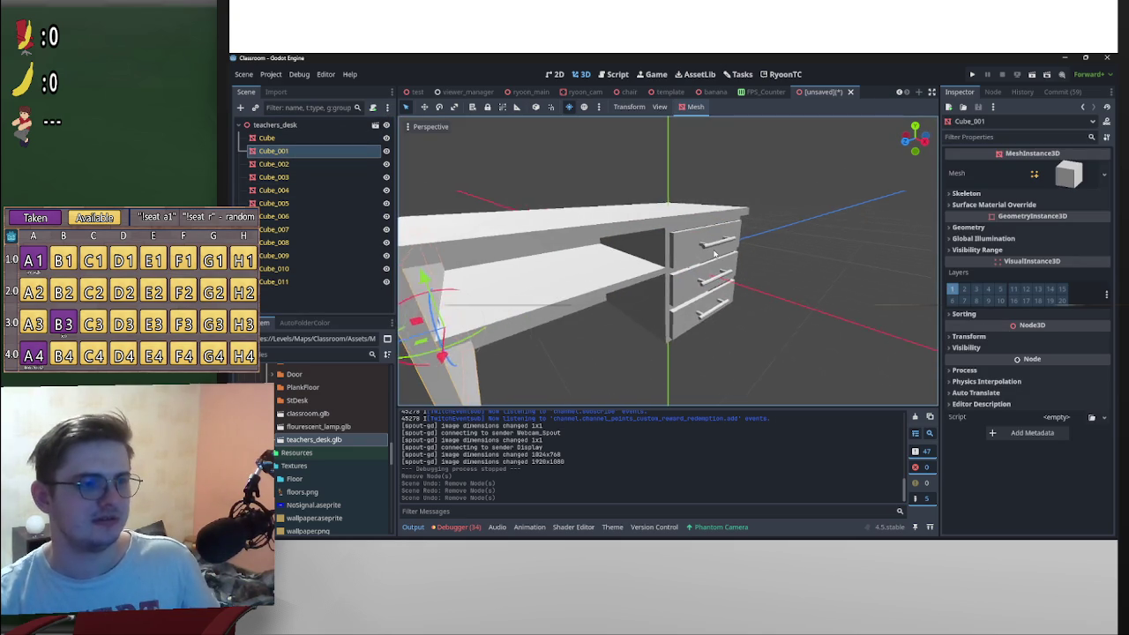
left_click(693, 260)
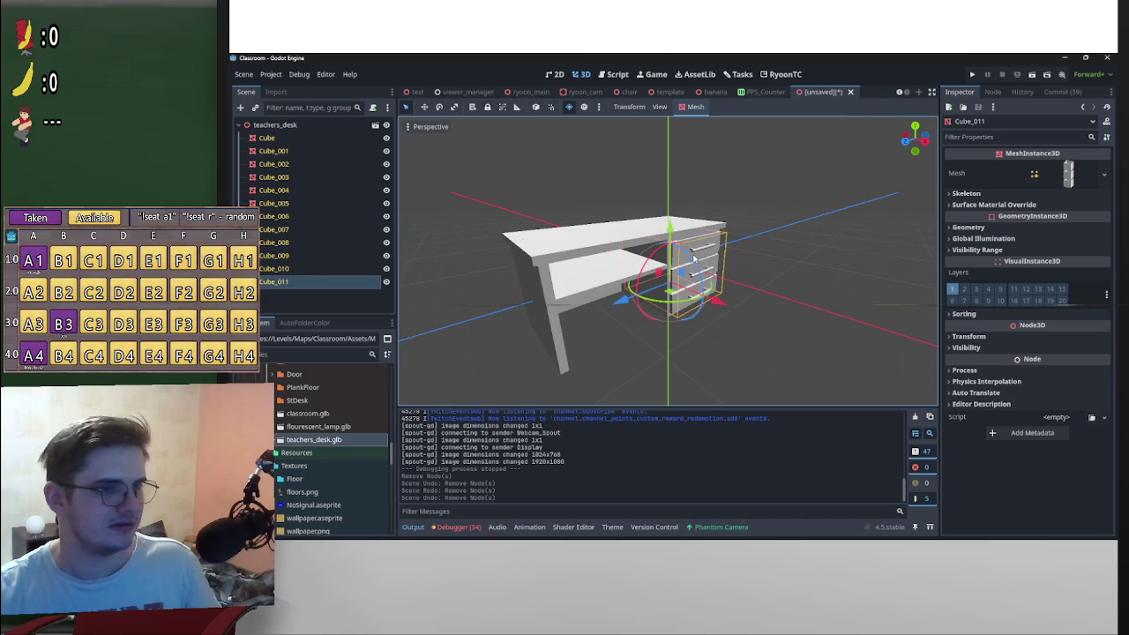
mouse_move(717, 300)
left_mouse_down()
mouse_move(750, 318)
mouse_move(710, 311)
mouse_move(725, 320)
mouse_move(776, 329)
mouse_move(633, 315)
mouse_move(732, 308)
mouse_move(838, 283)
left_mouse_up()
key("ctrl+z")
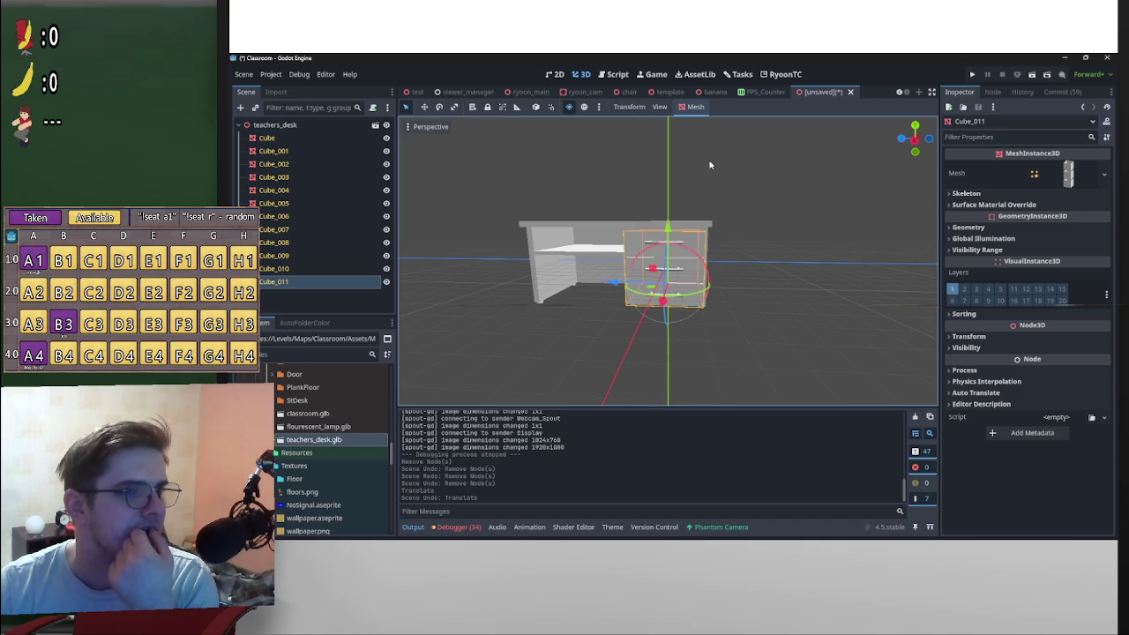
mouse_move(717, 234)
left_mouse_down()
mouse_move(750, 264)
mouse_move(827, 200)
mouse_move(732, 295)
mouse_move(812, 291)
mouse_move(852, 303)
mouse_move(741, 311)
mouse_move(788, 320)
mouse_move(714, 328)
mouse_move(749, 315)
mouse_move(676, 315)
left_mouse_up()
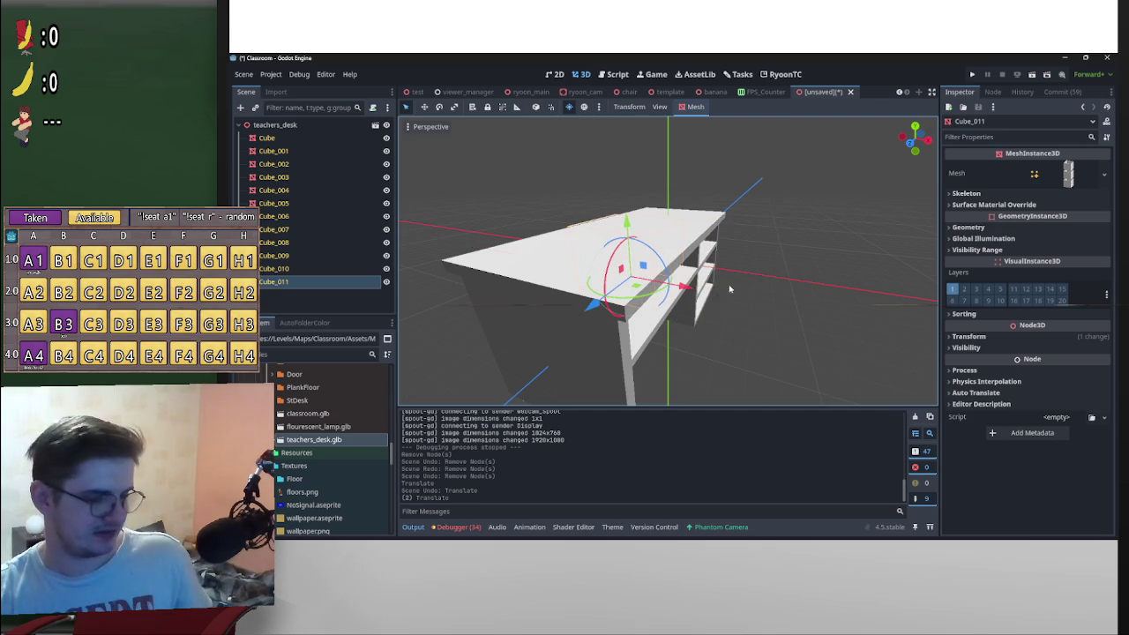
key("ctrl+z")
left_click_drag(722, 287, 715, 267)
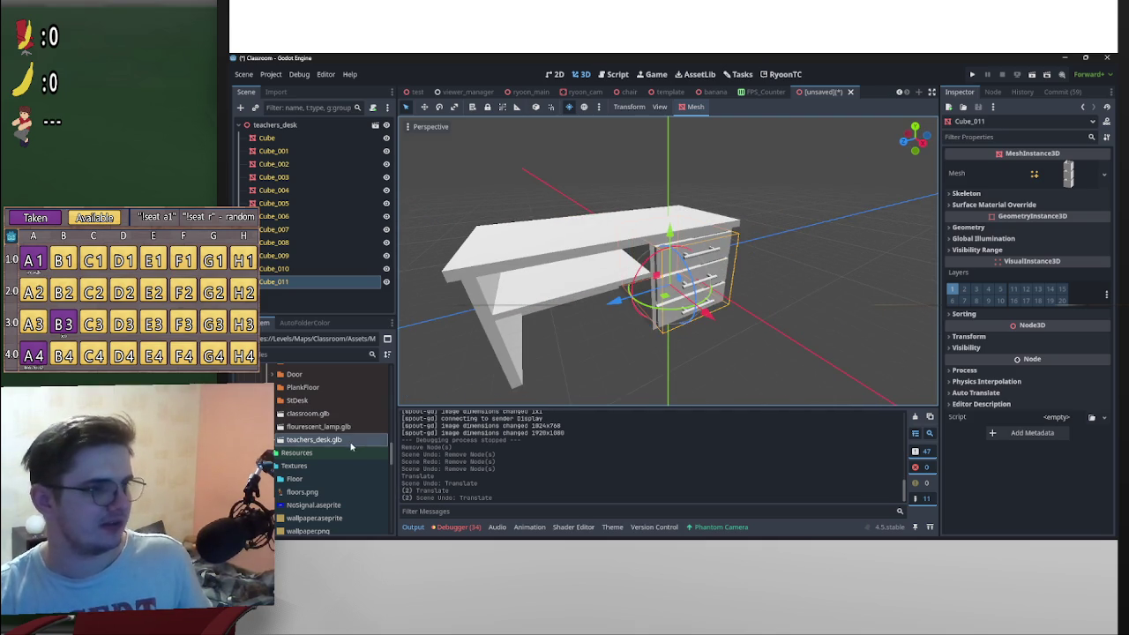
scroll(351, 447, "up", 10)
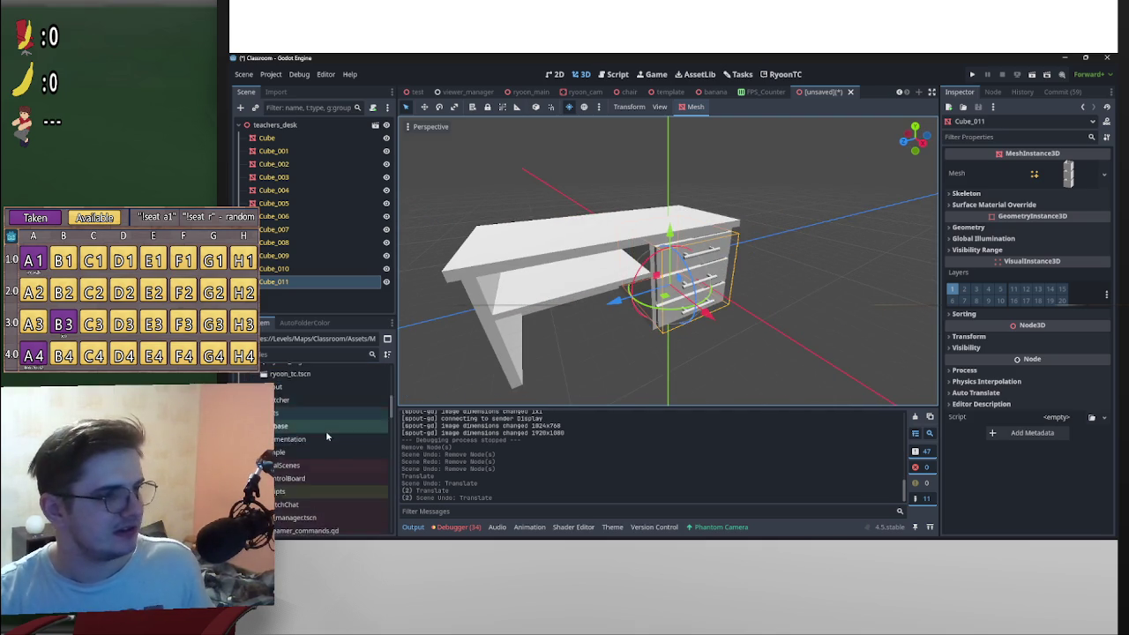
scroll(328, 431, "up", 5)
scroll(746, 279, "down", 3)
scroll(745, 279, "down", 2)
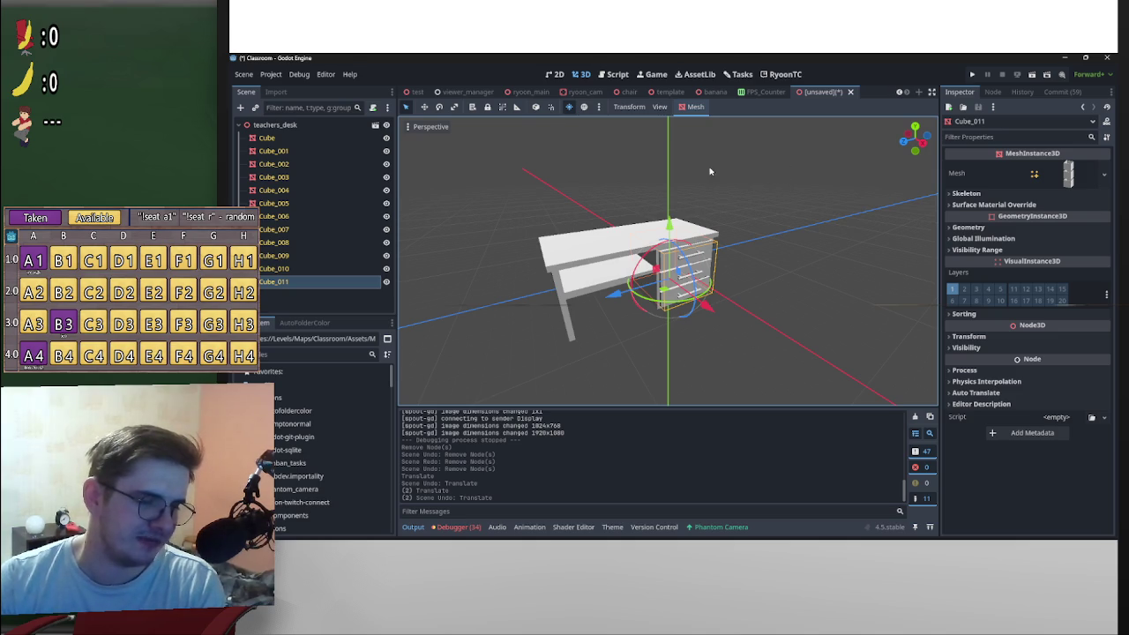
scroll(326, 441, "down", 5)
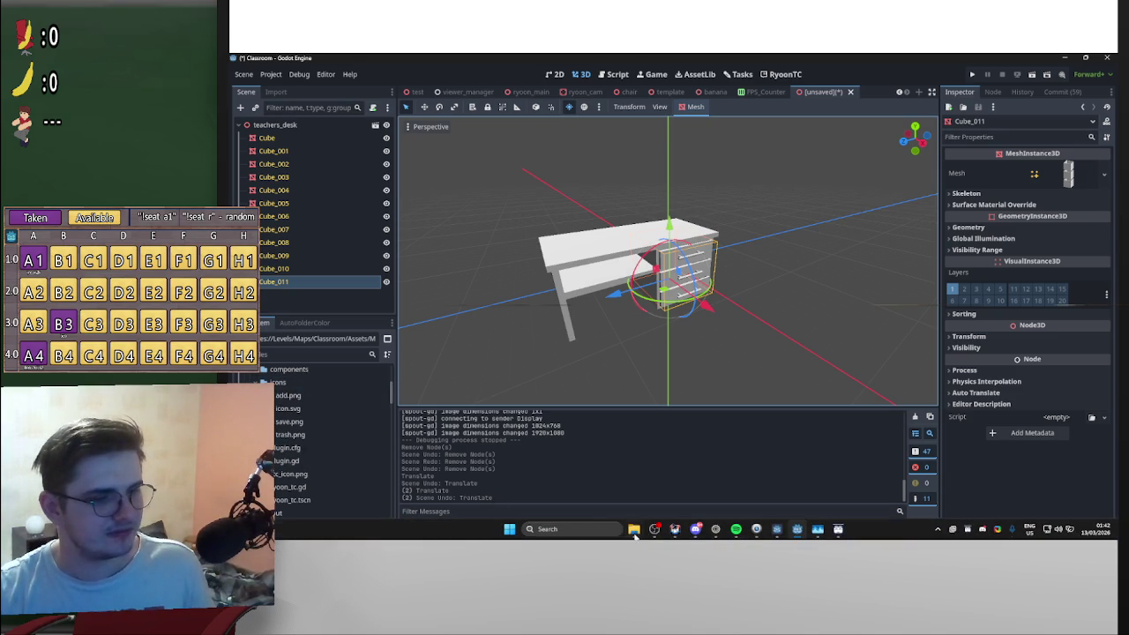
Step: Open Models\Blender\teachers_desk.blend from the Models Explorer window into Blender
mouse_move(634, 528)
left_click(712, 486)
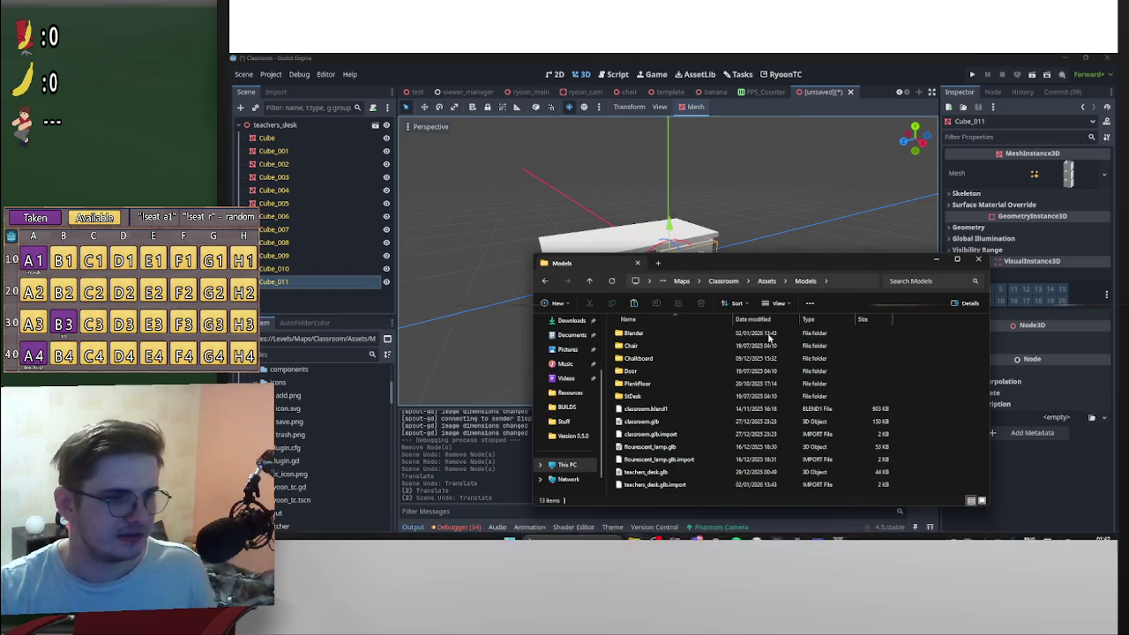
double_click(670, 334)
left_click(663, 465)
double_click(665, 473)
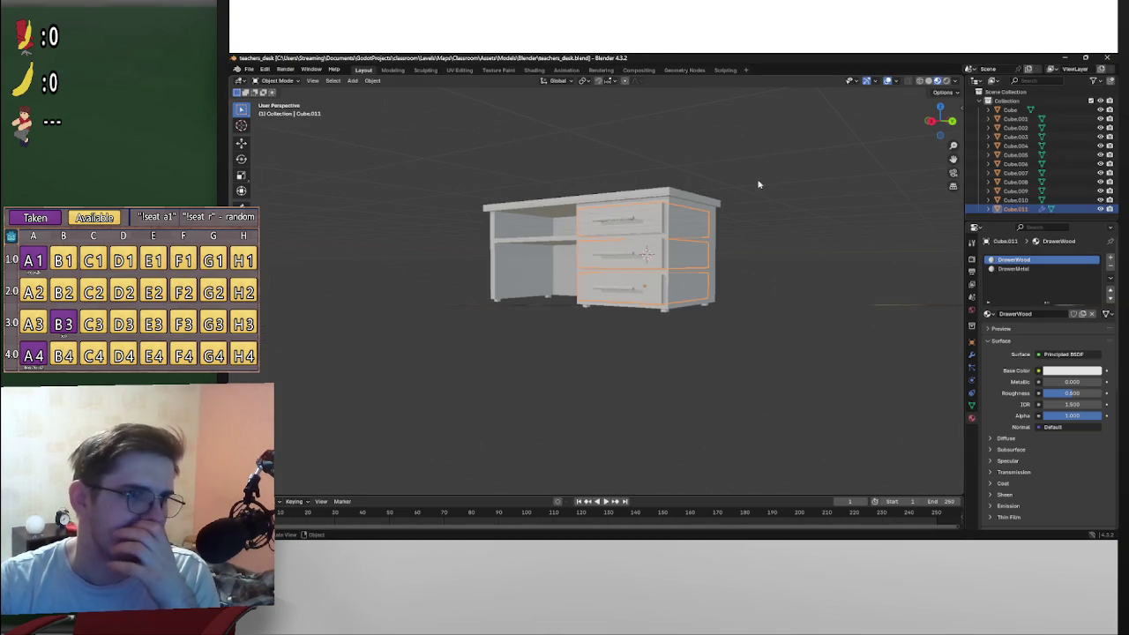
Step: Apply the Array modifier on the drawer unit
scroll(739, 247, "up", 3)
scroll(738, 254, "down", 3)
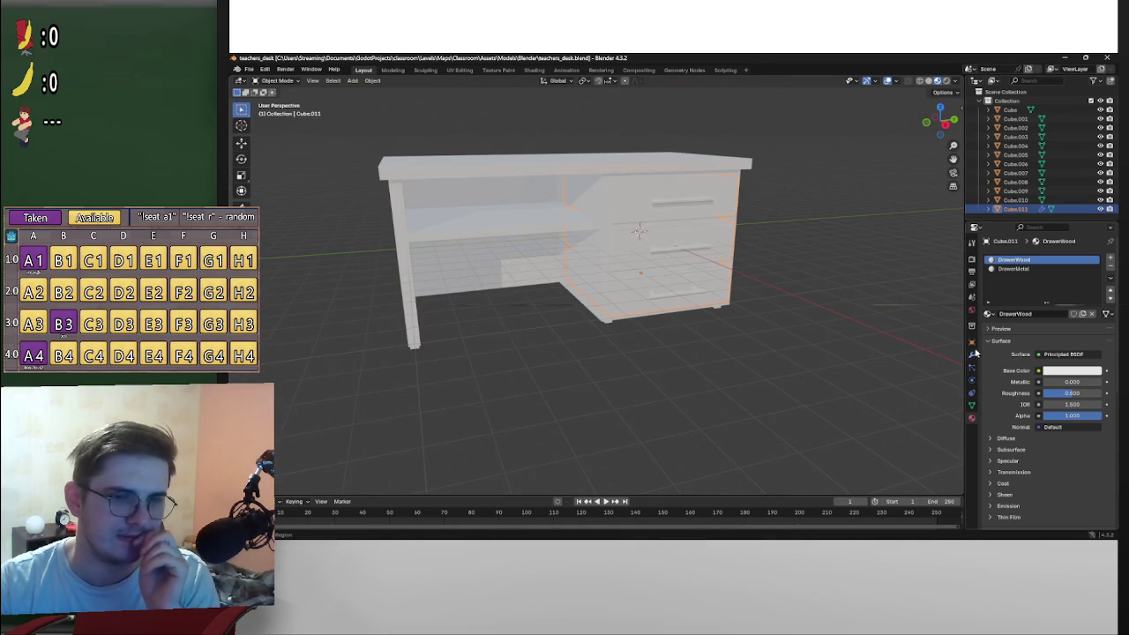
left_click(973, 313)
left_click(973, 355)
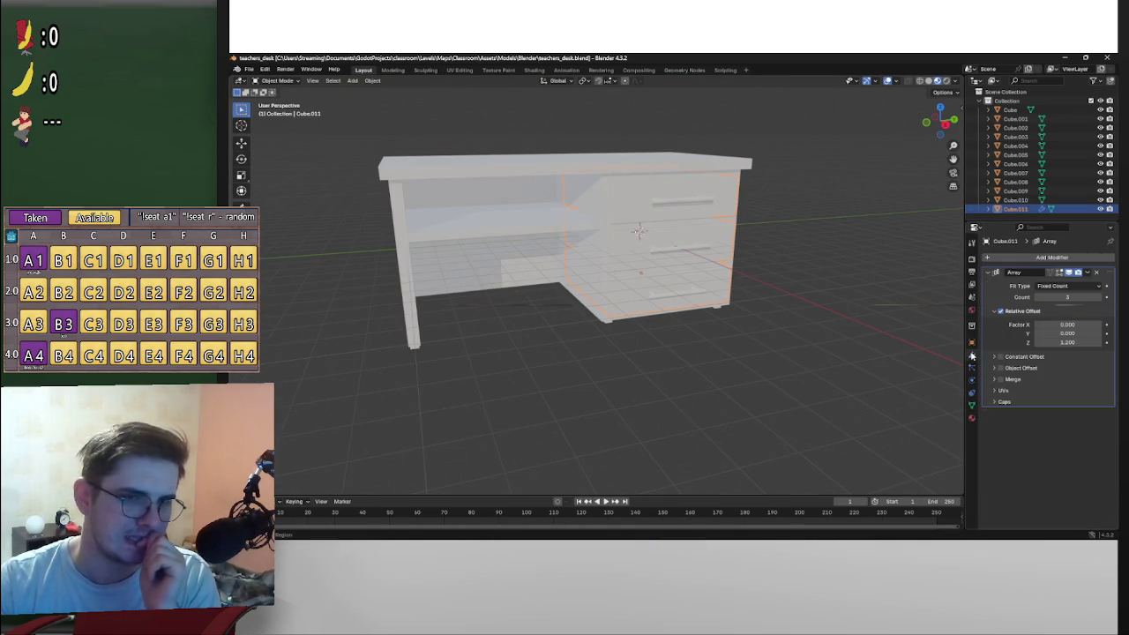
left_click(1087, 272)
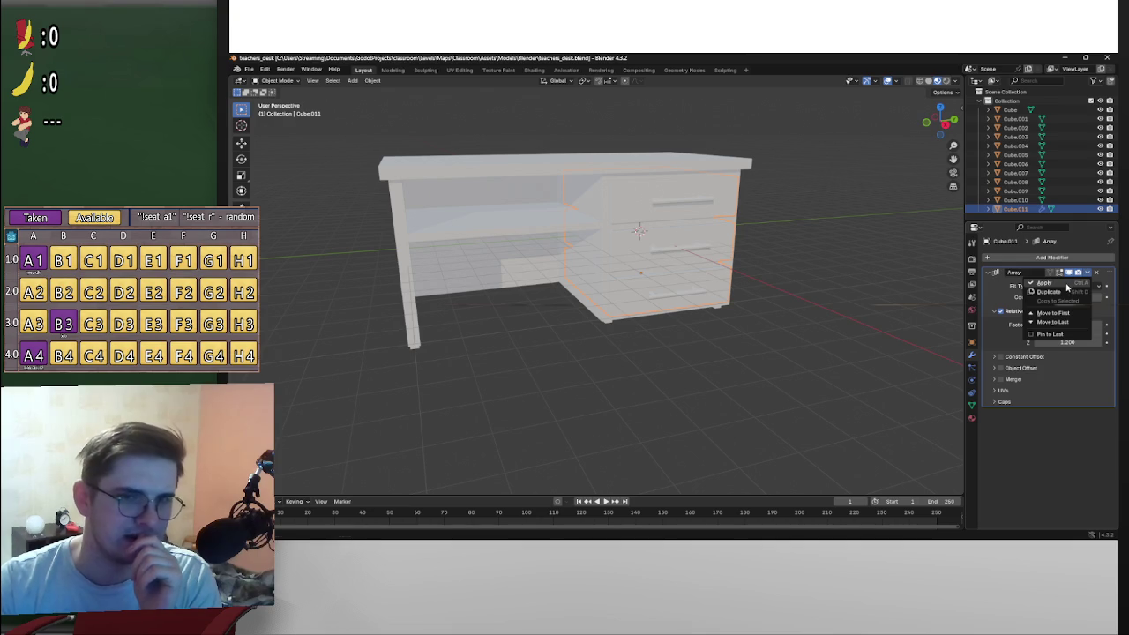
left_click(1067, 287)
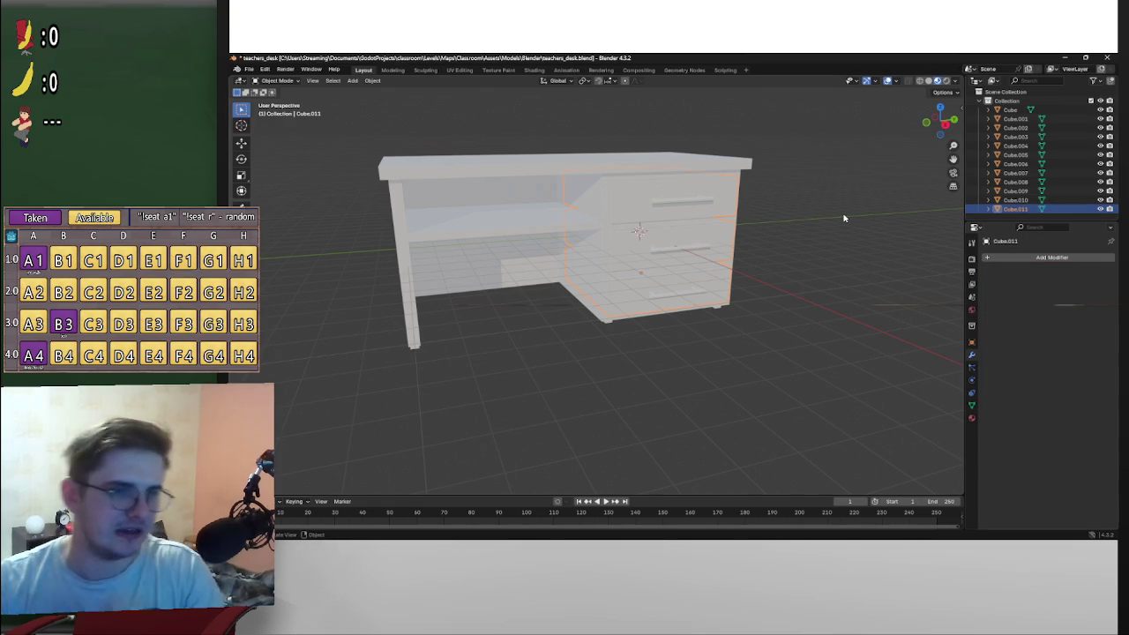
Step: In Edit Mode, select the top drawer's linked geometry and separate it into its own object
key("Tab")
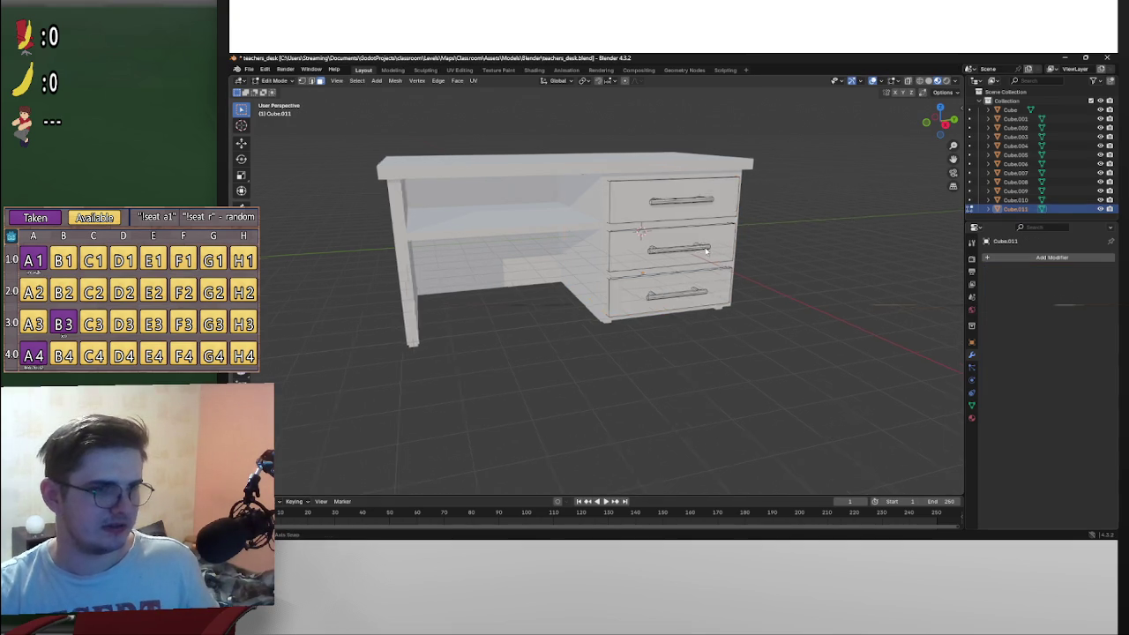
scroll(717, 247, "up", 5)
left_click(748, 195)
scroll(748, 198, "down", 4)
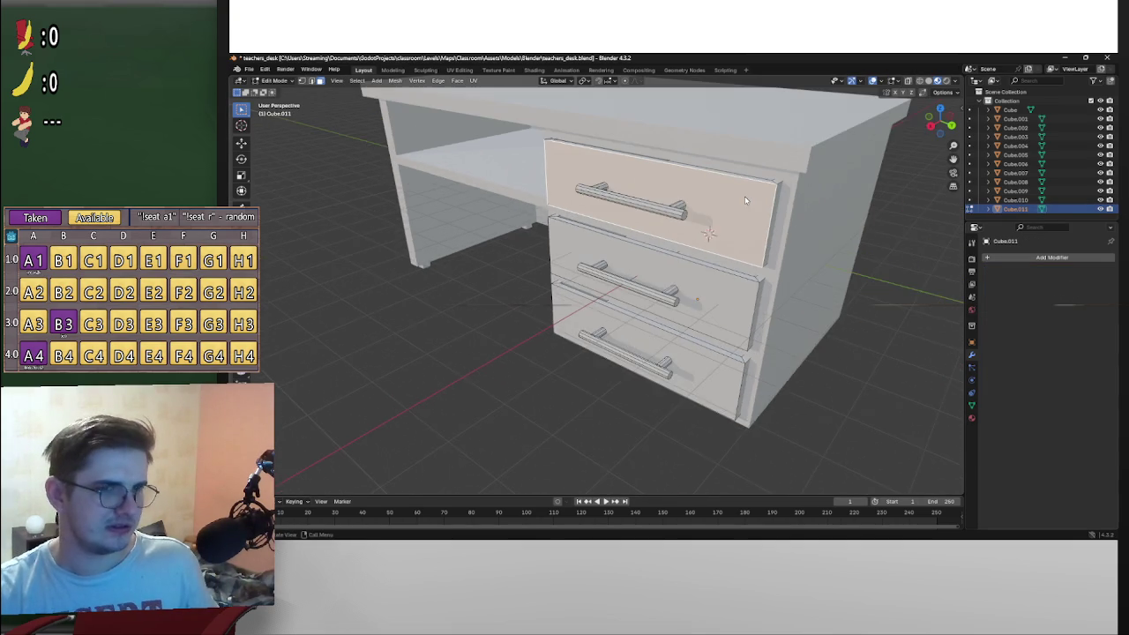
key("ctrl+l")
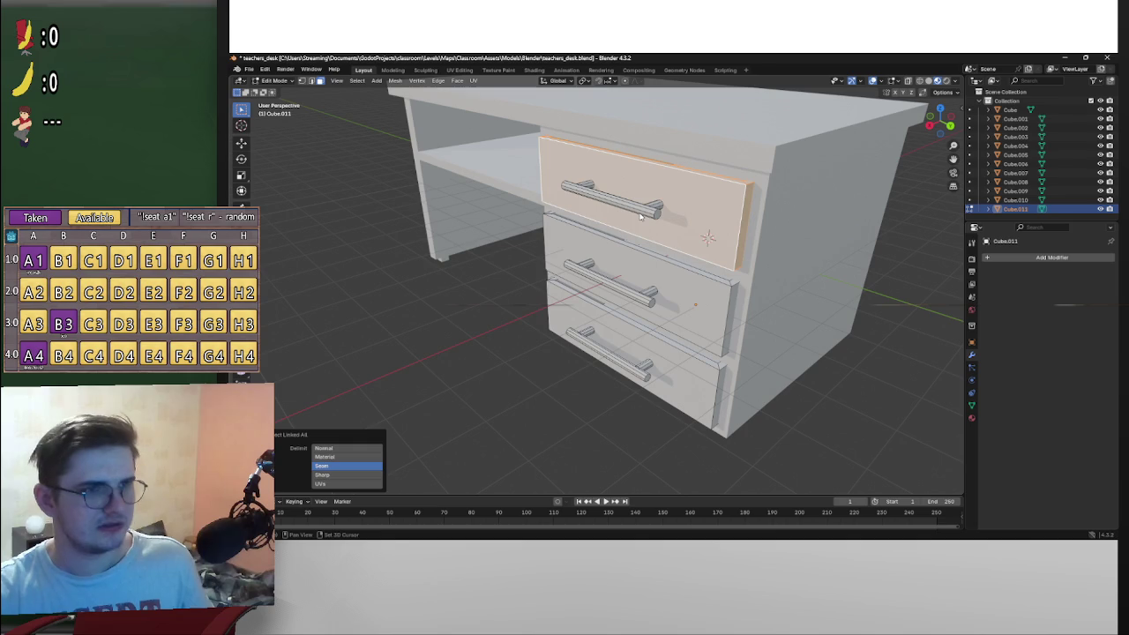
key("l")
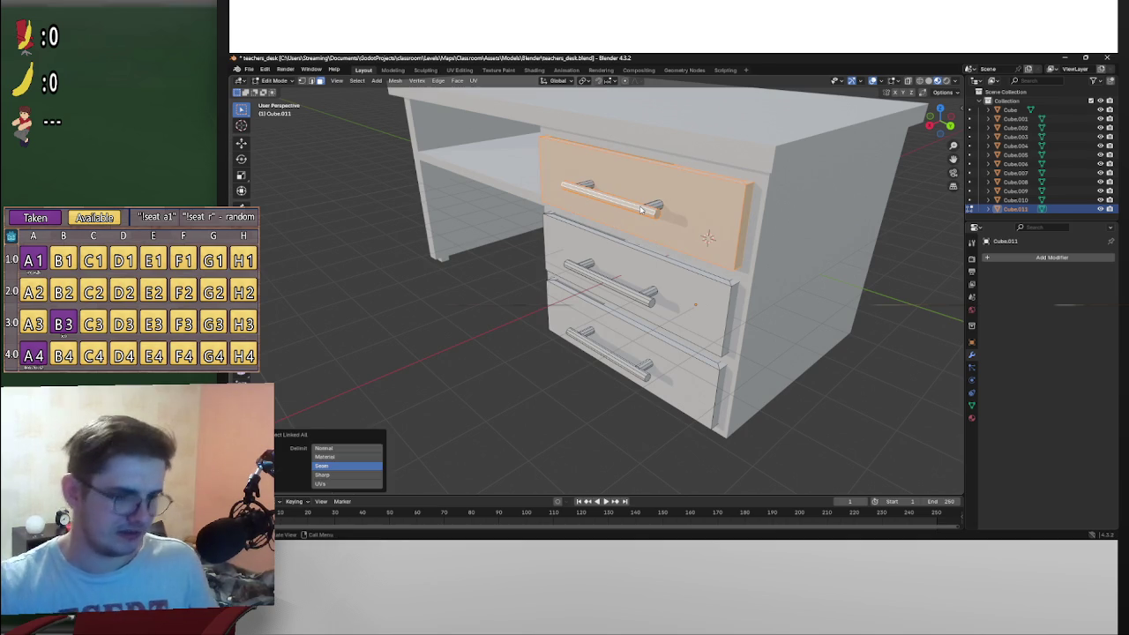
key("ctrl+z")
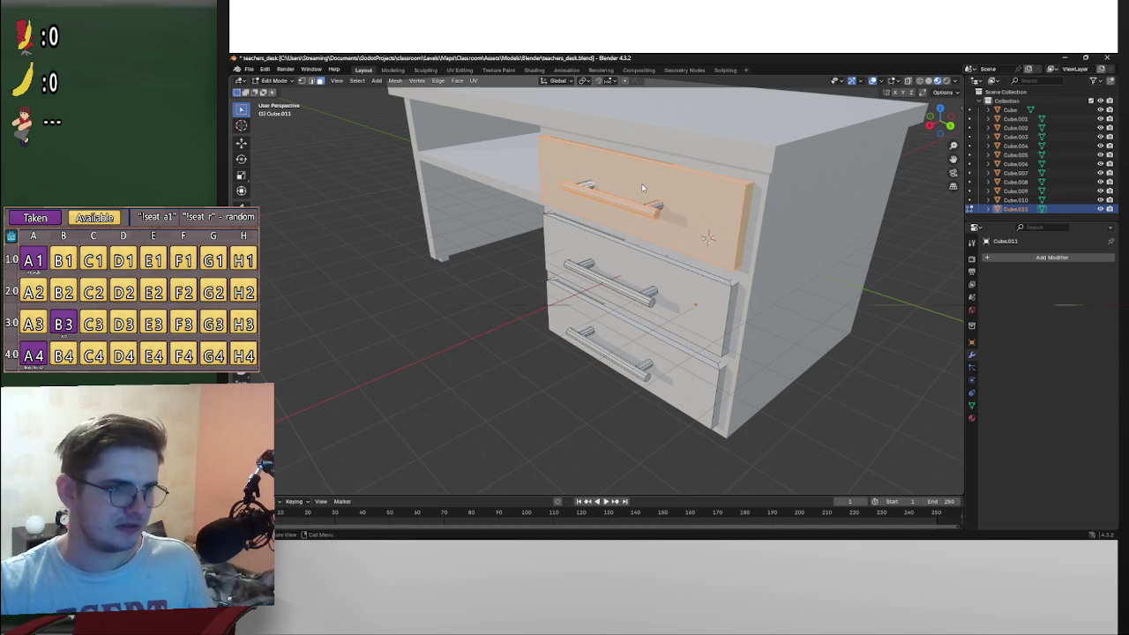
key("ctrl")
key("ctrl+l")
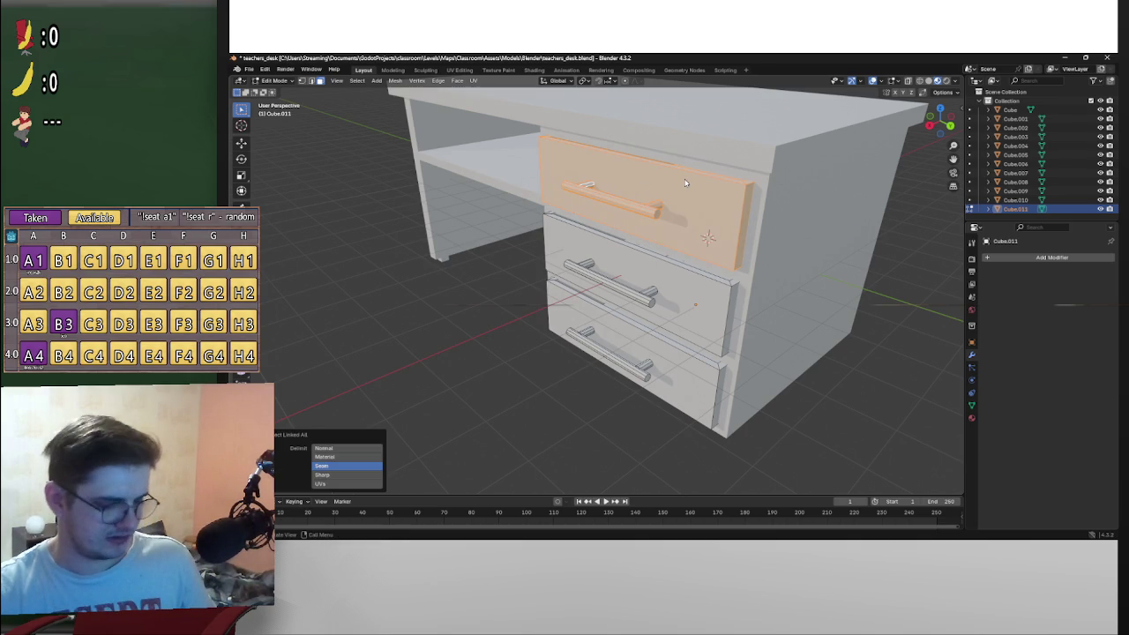
key("g")
right_click(716, 212)
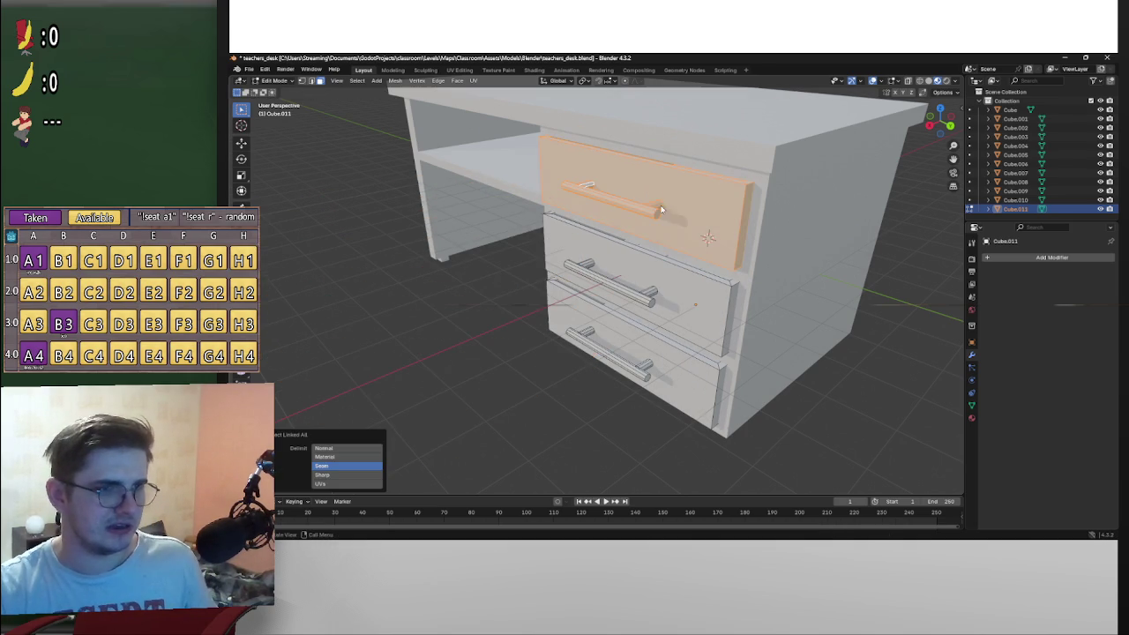
key("p")
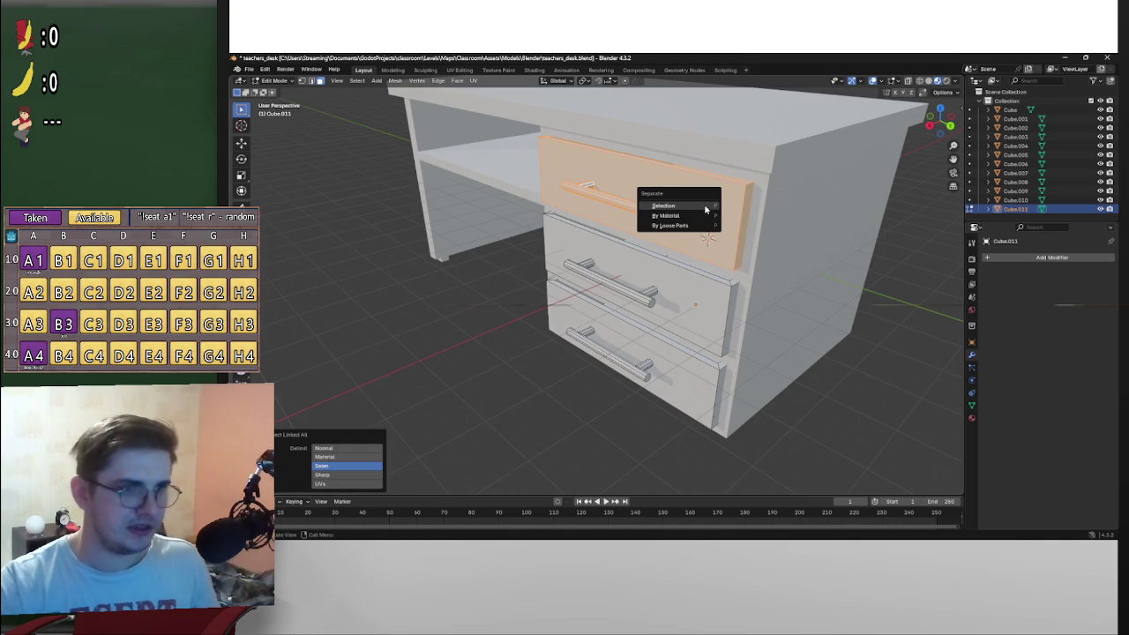
left_click(706, 208)
Step: Separate the second drawer's linked geometry into its own object
key("l")
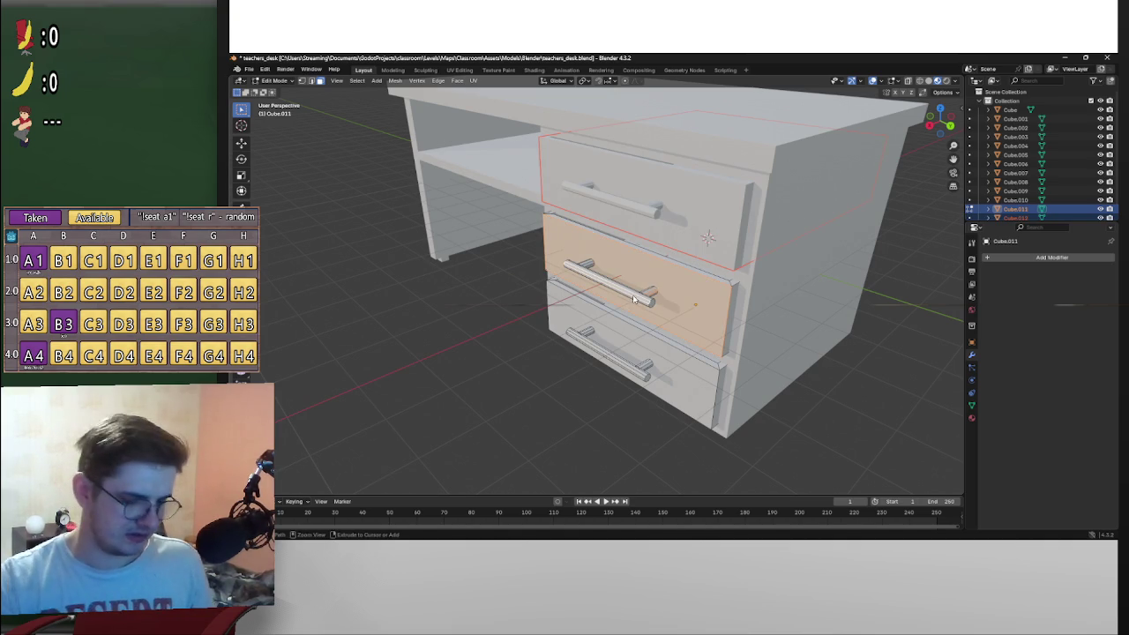
key("ctrl+l")
key("p")
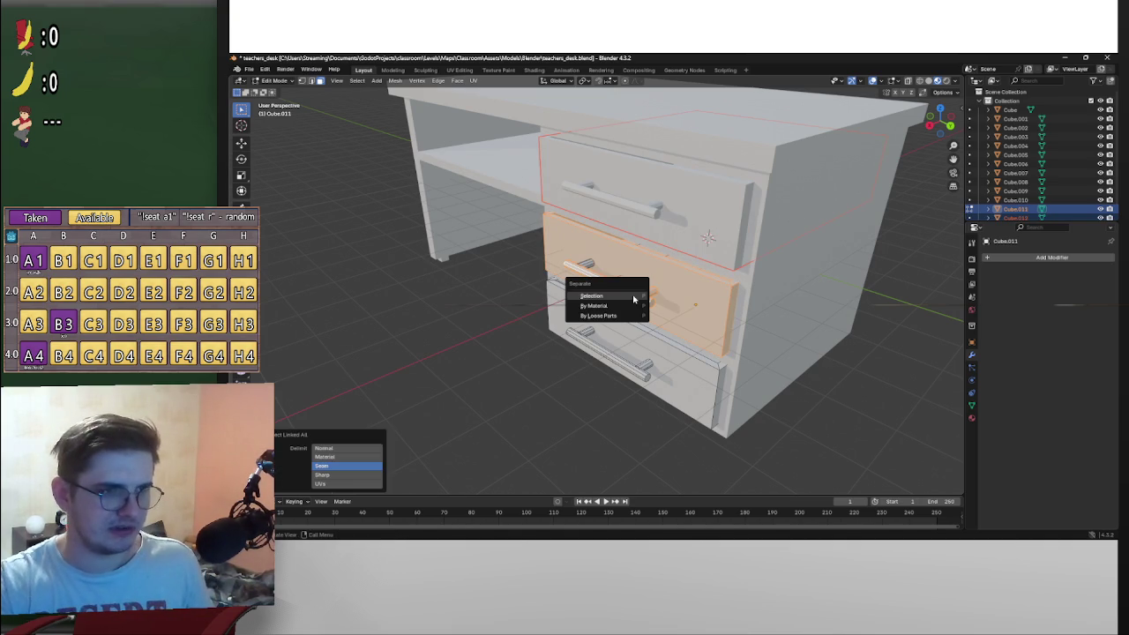
left_click(633, 297)
Step: Select the upper drawer's front and handle and separate them as their own object
key("l")
key("l")
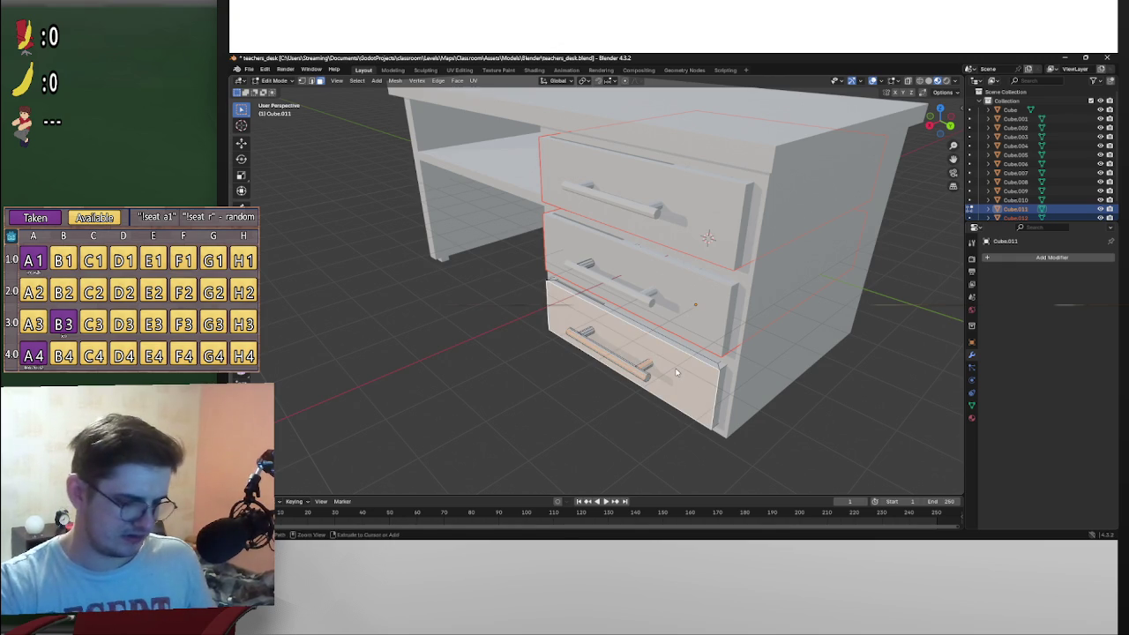
key("ctrl+l")
scroll(676, 373, "down", 5)
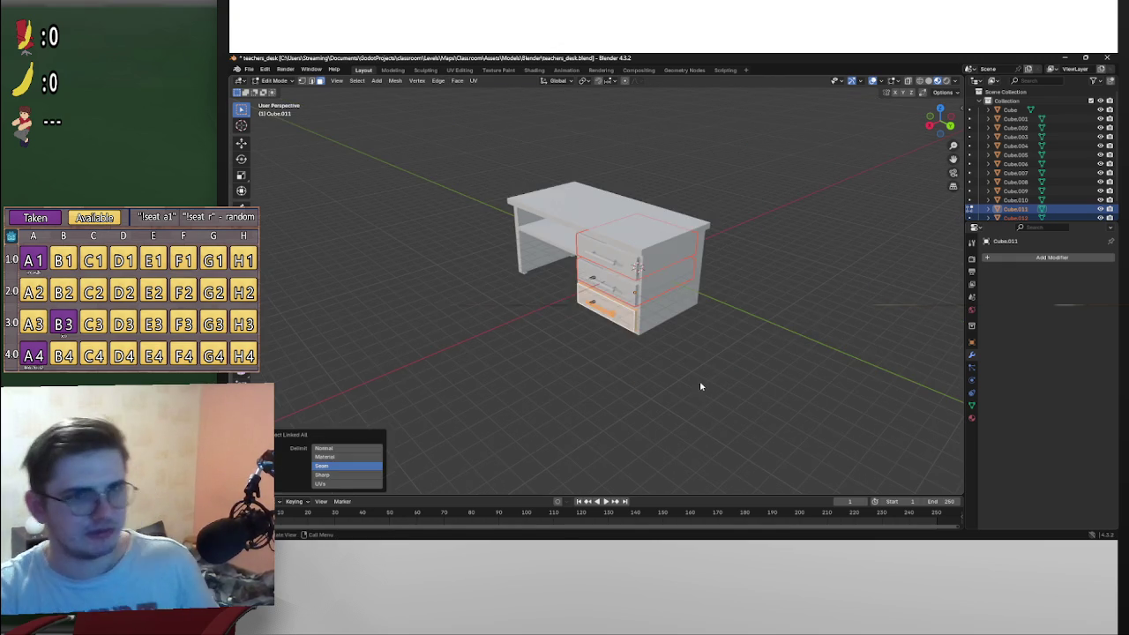
key("alt+a")
scroll(711, 368, "up", 6)
scroll(830, 340, "up", 3)
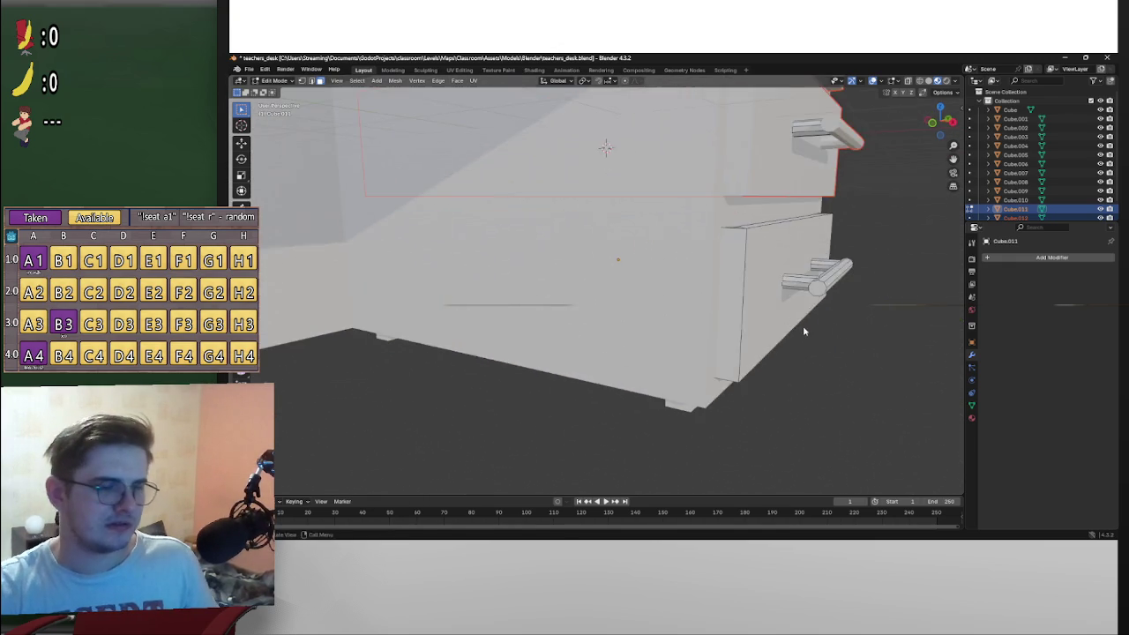
key("l")
mouse_move(756, 273)
left_mouse_down()
mouse_move(700, 252)
mouse_move(730, 269)
mouse_move(667, 266)
left_mouse_up()
scroll(756, 276, "down", 5)
mouse_move(756, 279)
left_mouse_down()
mouse_move(827, 259)
mouse_move(809, 244)
mouse_move(814, 264)
mouse_move(831, 251)
left_mouse_up()
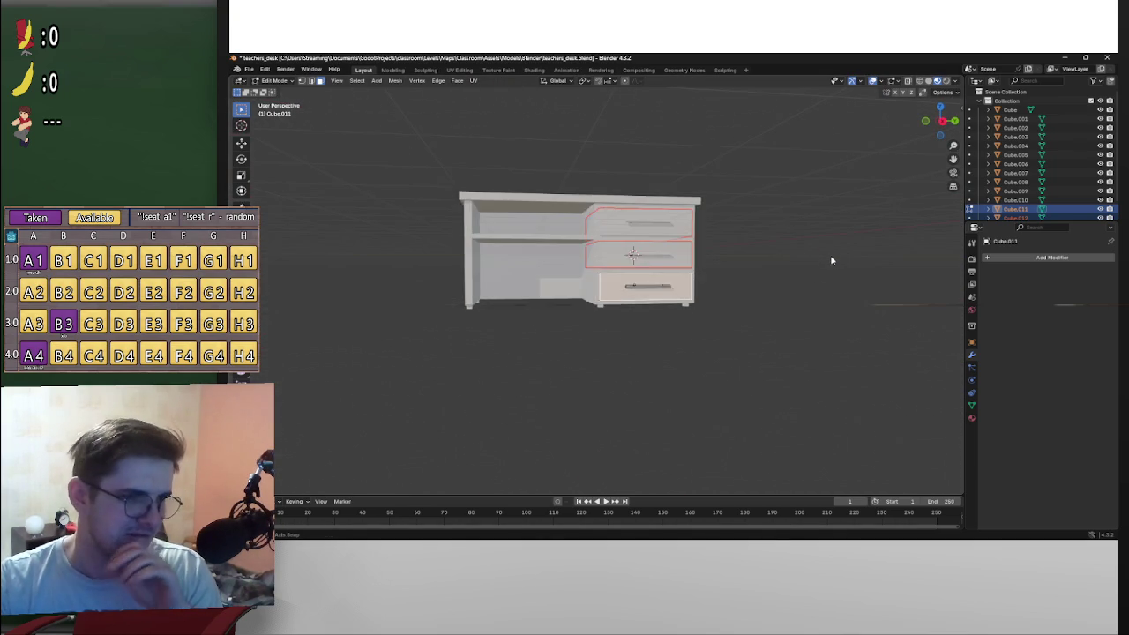
scroll(772, 297, "up", 5)
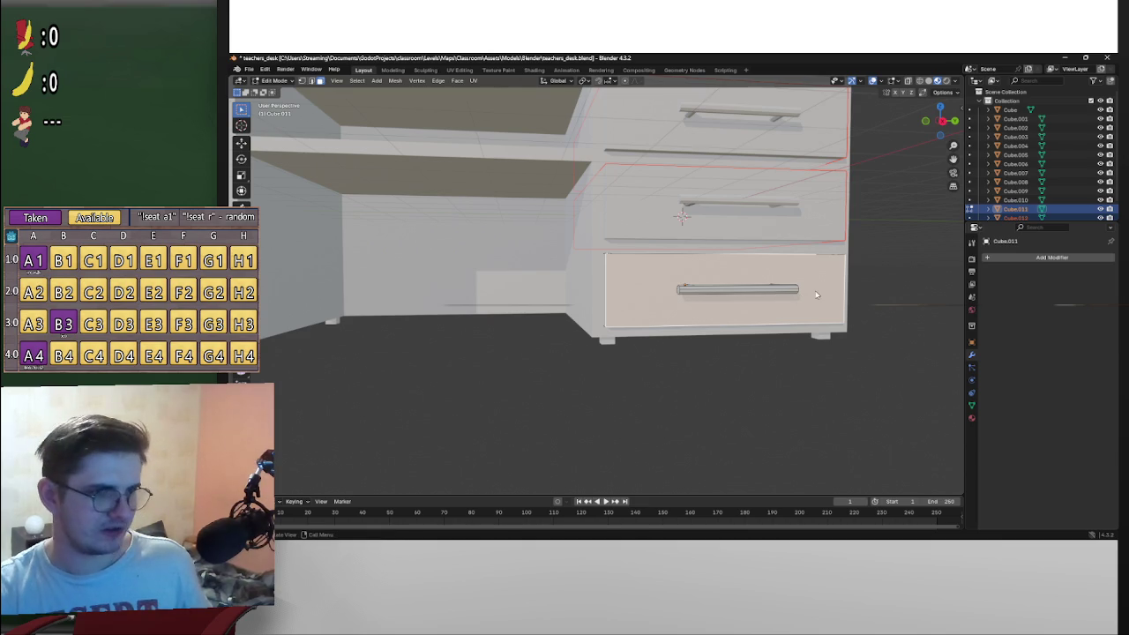
key("ctrl+l")
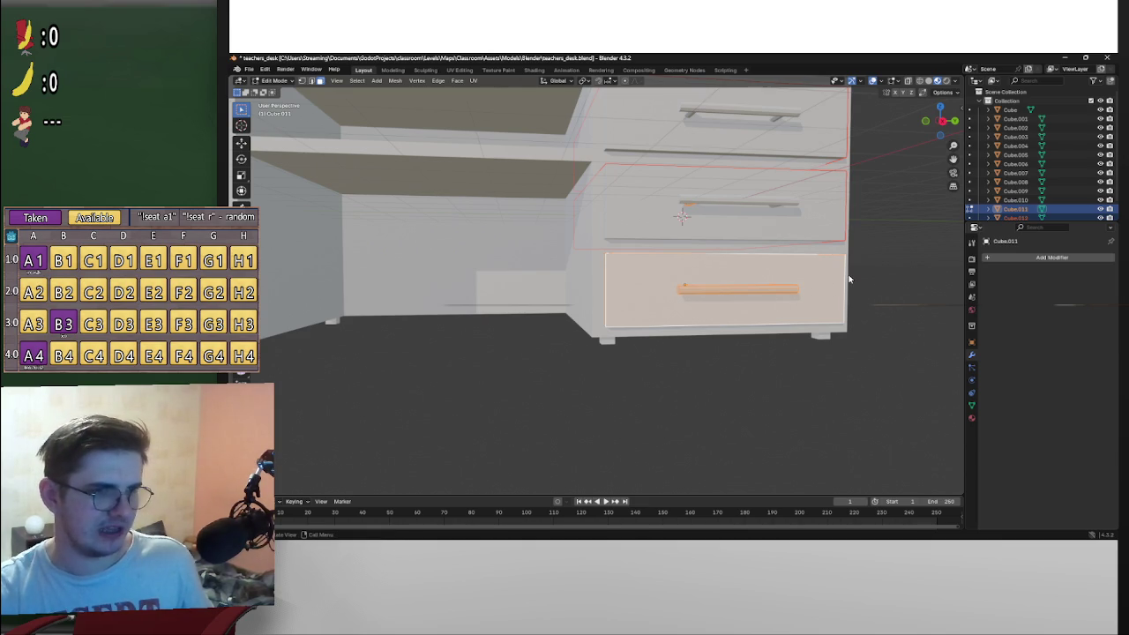
left_click_drag(849, 279, 803, 256)
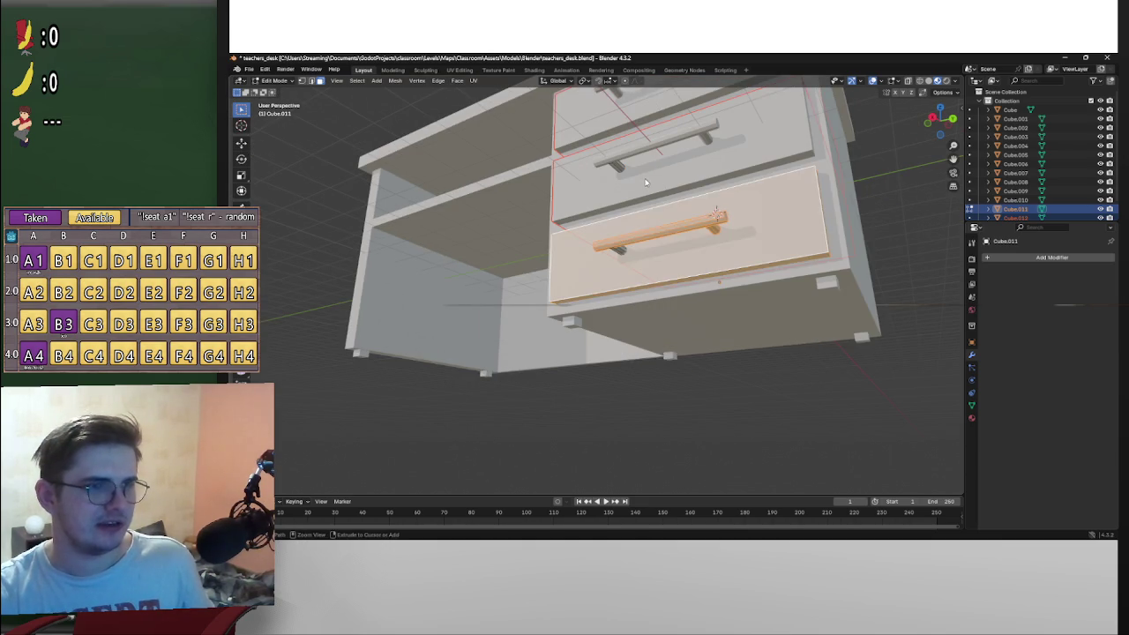
key("l")
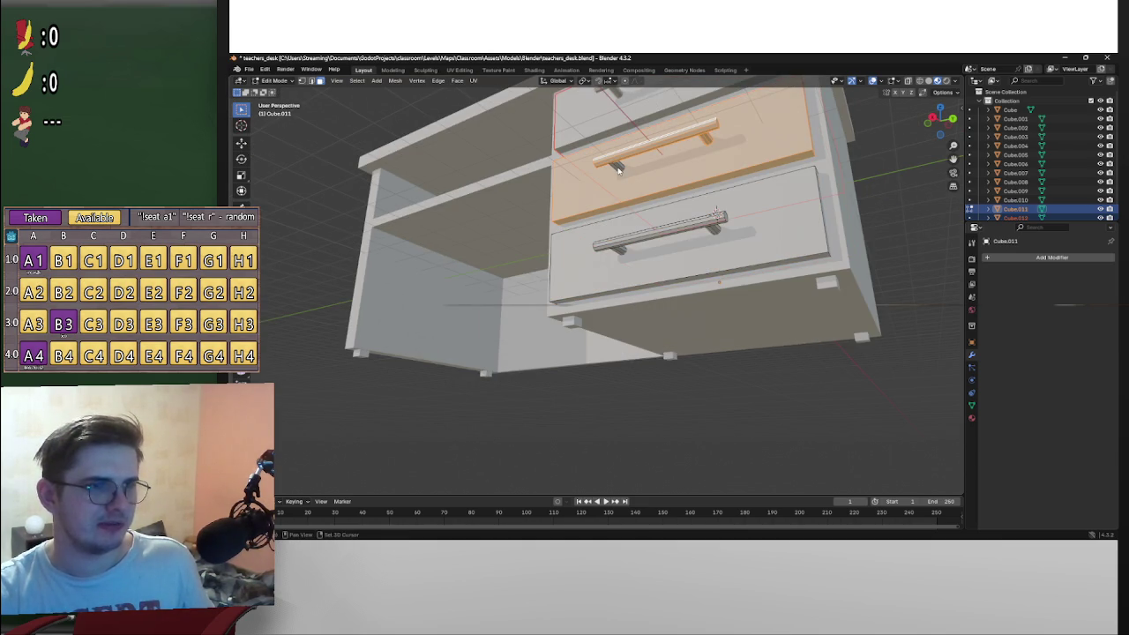
key("ctrl+l")
key("p")
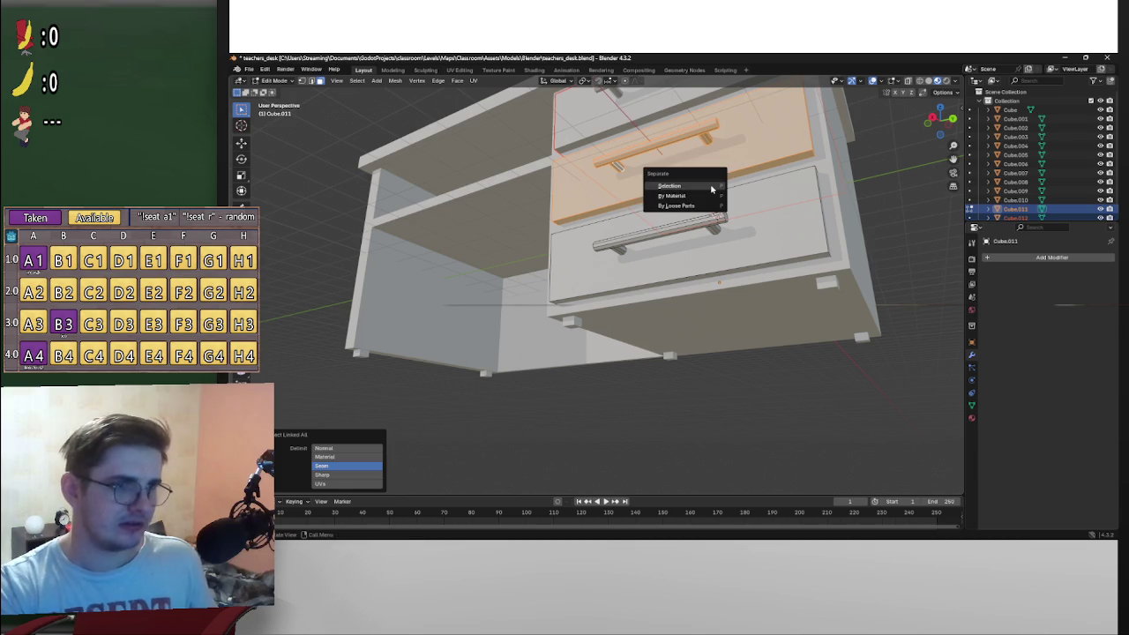
left_click(712, 186)
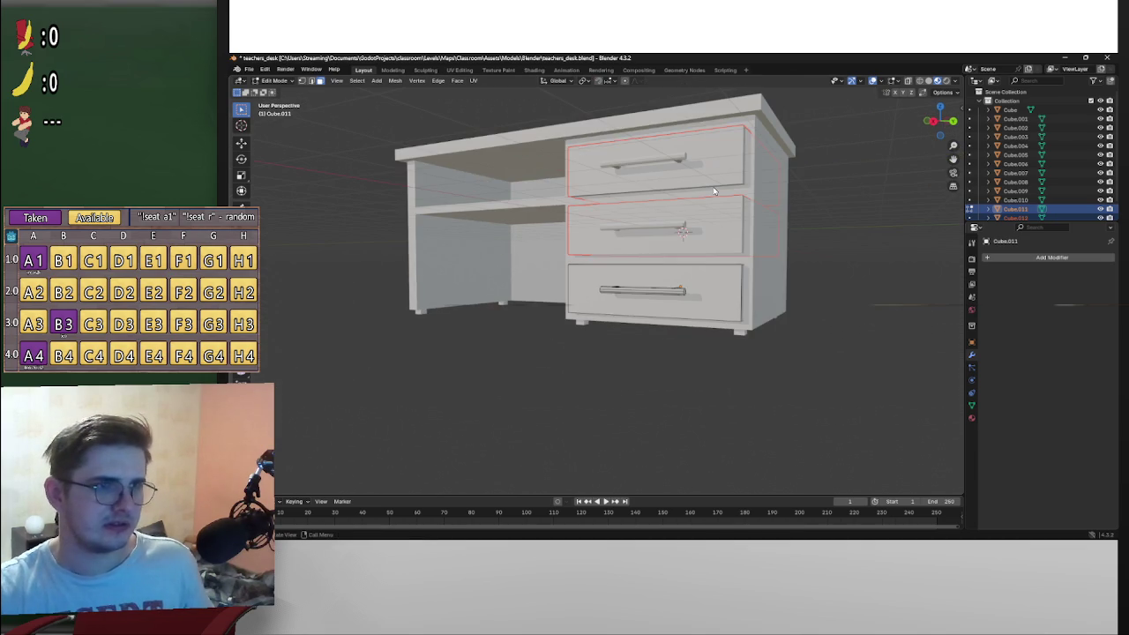
Step: Select all of the remaining bottom drawer, test-move it, and bring up the Snap menu
key("a")
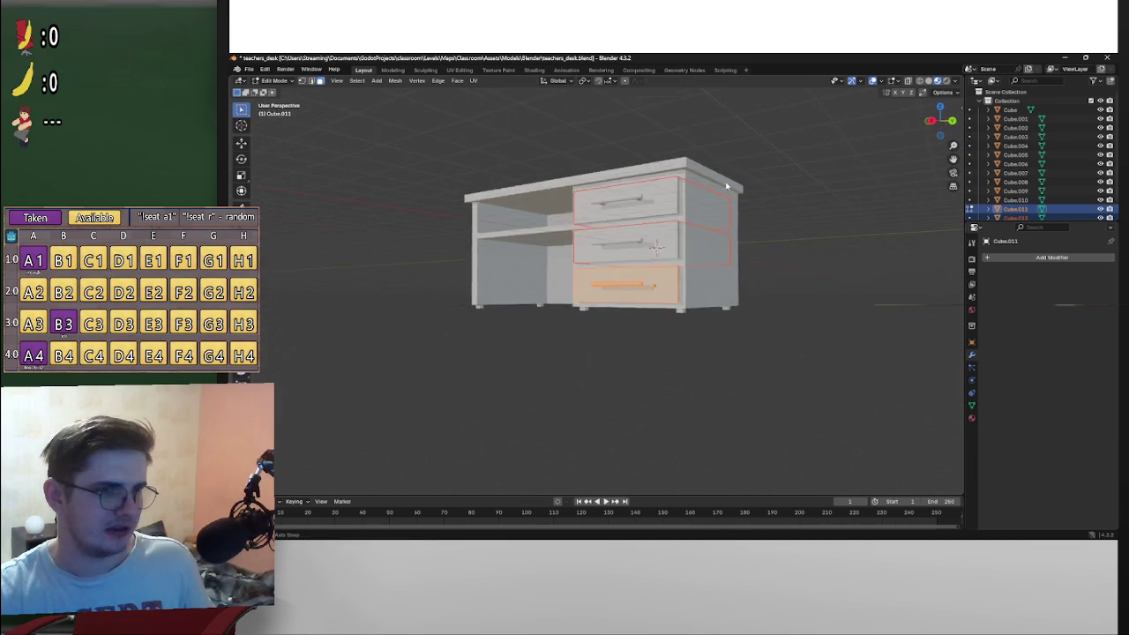
key("g")
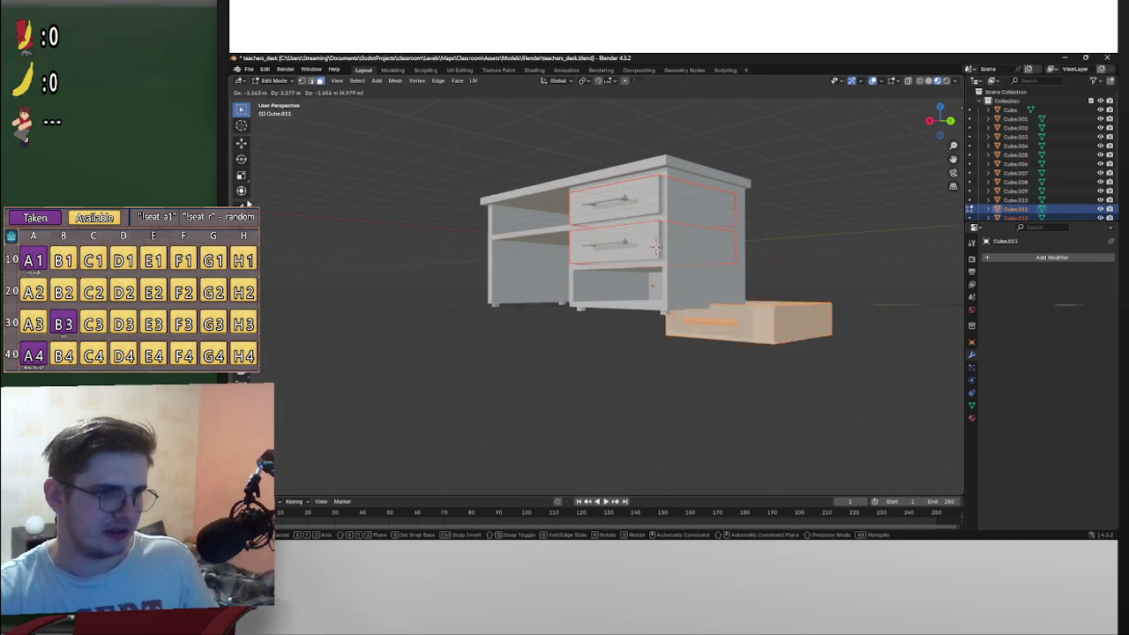
key("Escape")
scroll(640, 274, "up", 3)
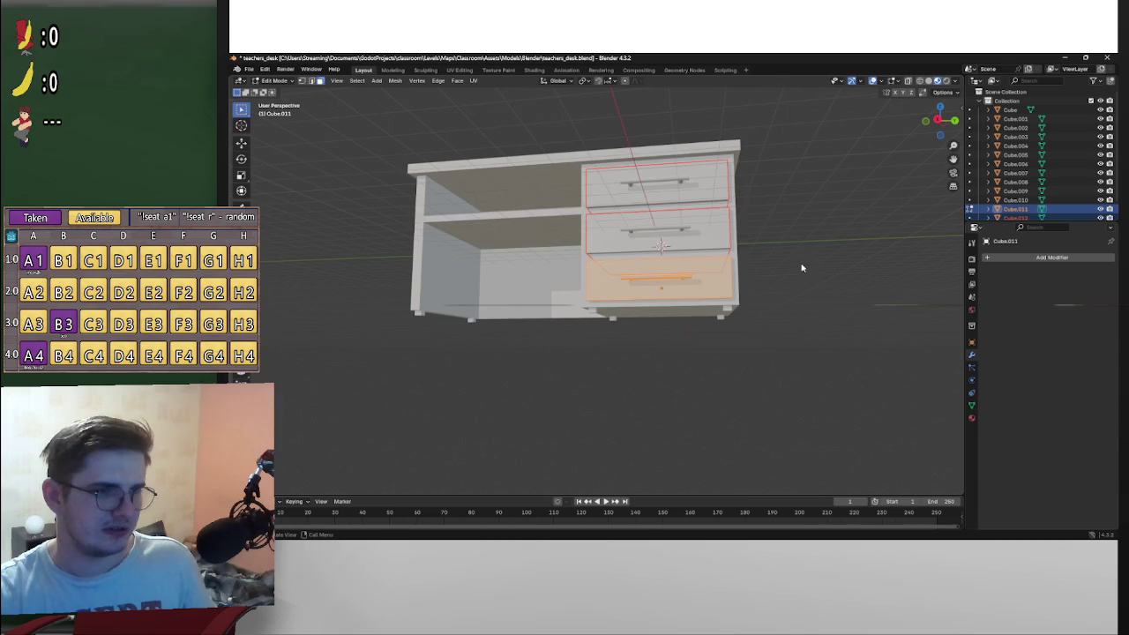
key("shift+a")
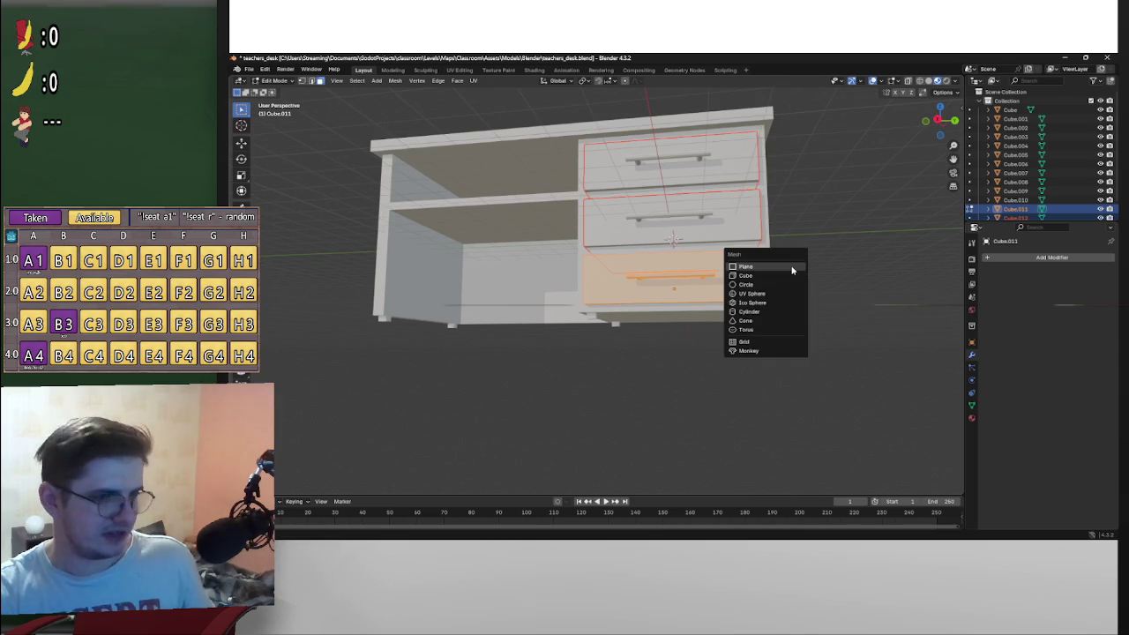
key("Escape")
key("shift+s")
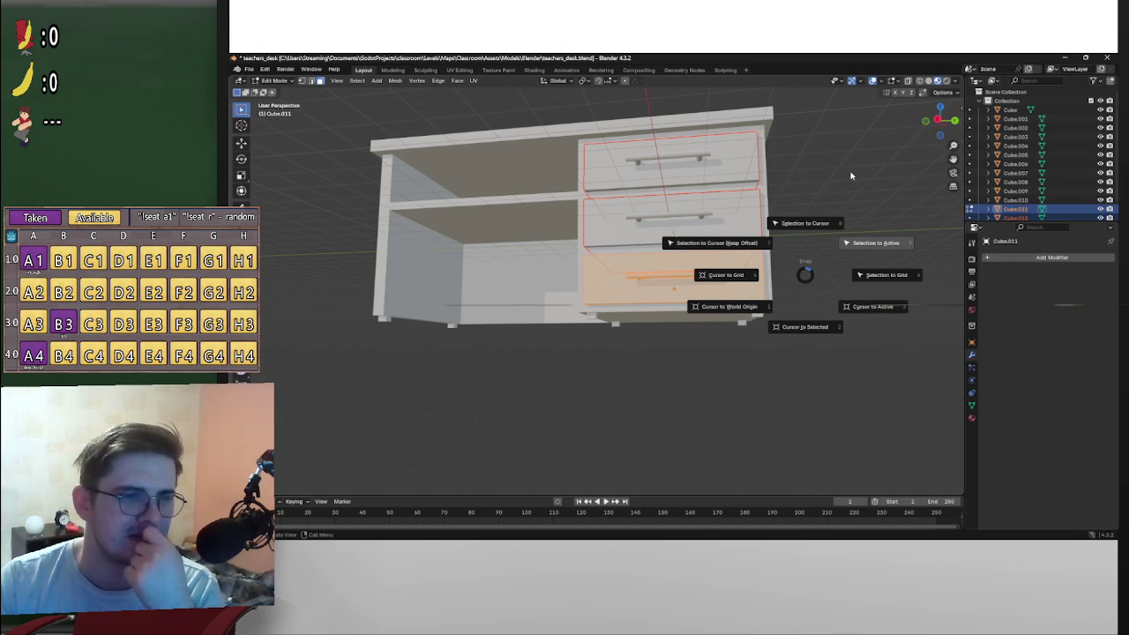
Step: Snap the 3D cursor to the selected handle and orbit around the desk to inspect the drawers
left_click(807, 327)
mouse_move(811, 221)
left_mouse_down()
mouse_move(686, 219)
mouse_move(759, 235)
mouse_move(753, 297)
mouse_move(778, 288)
mouse_move(829, 215)
mouse_move(792, 252)
left_mouse_up()
scroll(713, 323, "up", 2)
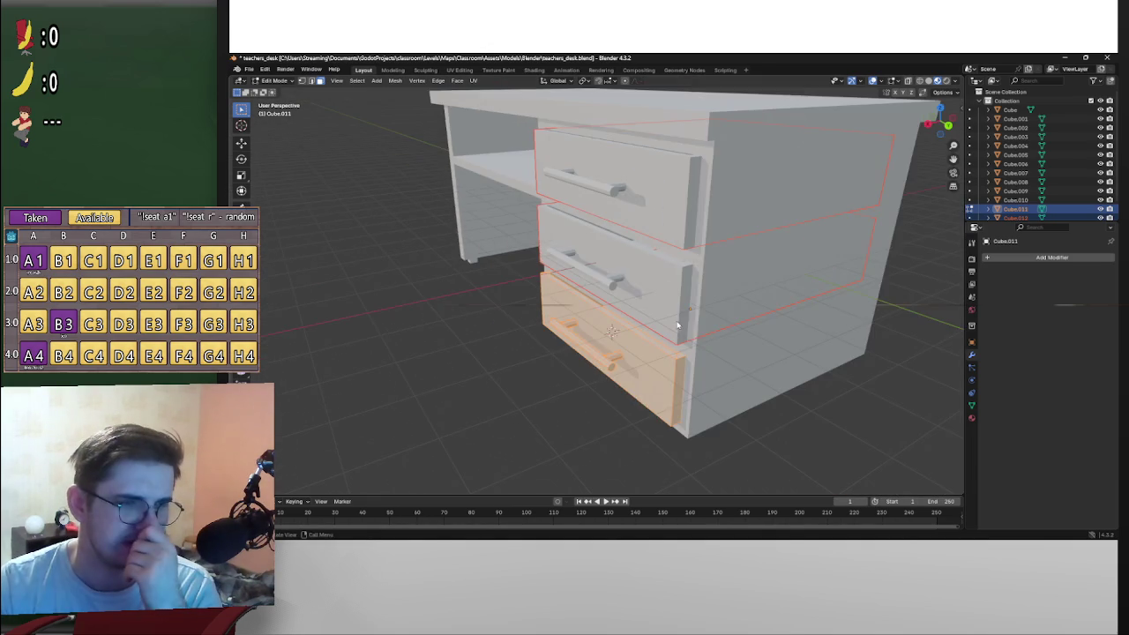
left_click_drag(728, 315, 682, 302)
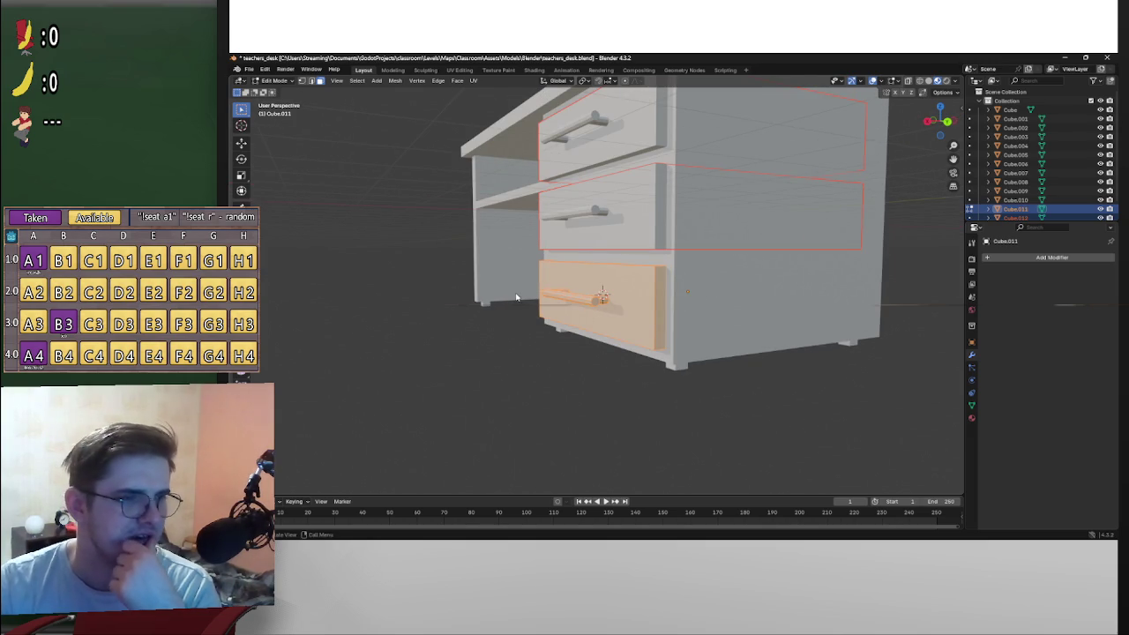
mouse_move(518, 299)
left_mouse_down()
mouse_move(582, 309)
mouse_move(504, 304)
left_mouse_up()
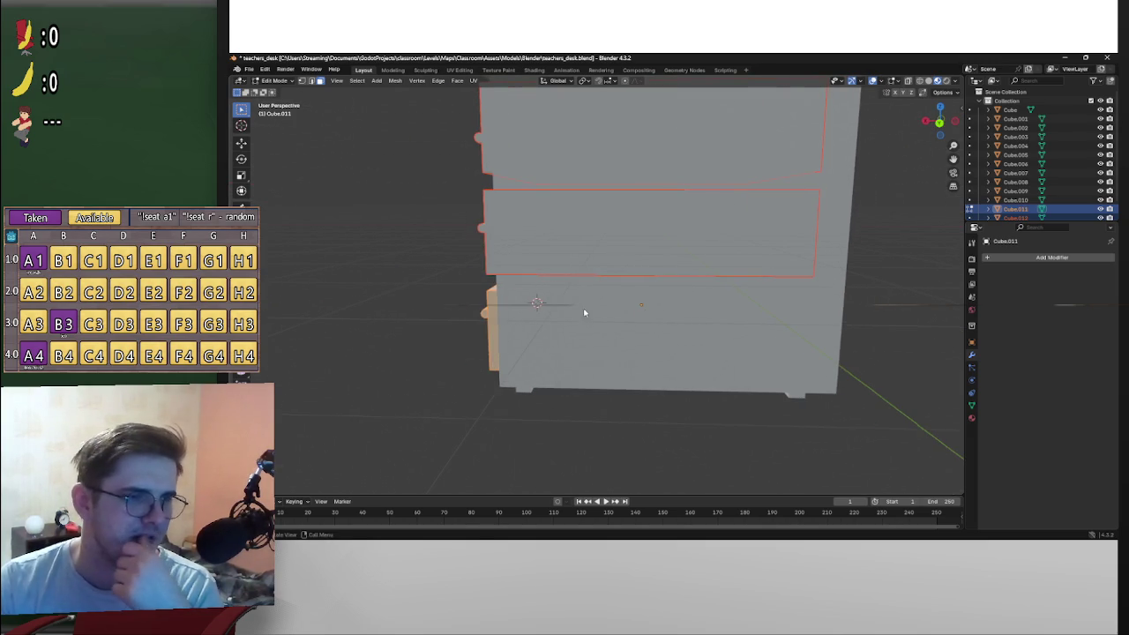
mouse_move(641, 308)
left_mouse_down()
mouse_move(697, 265)
mouse_move(770, 234)
mouse_move(769, 271)
mouse_move(712, 271)
left_mouse_up()
key("alt+q")
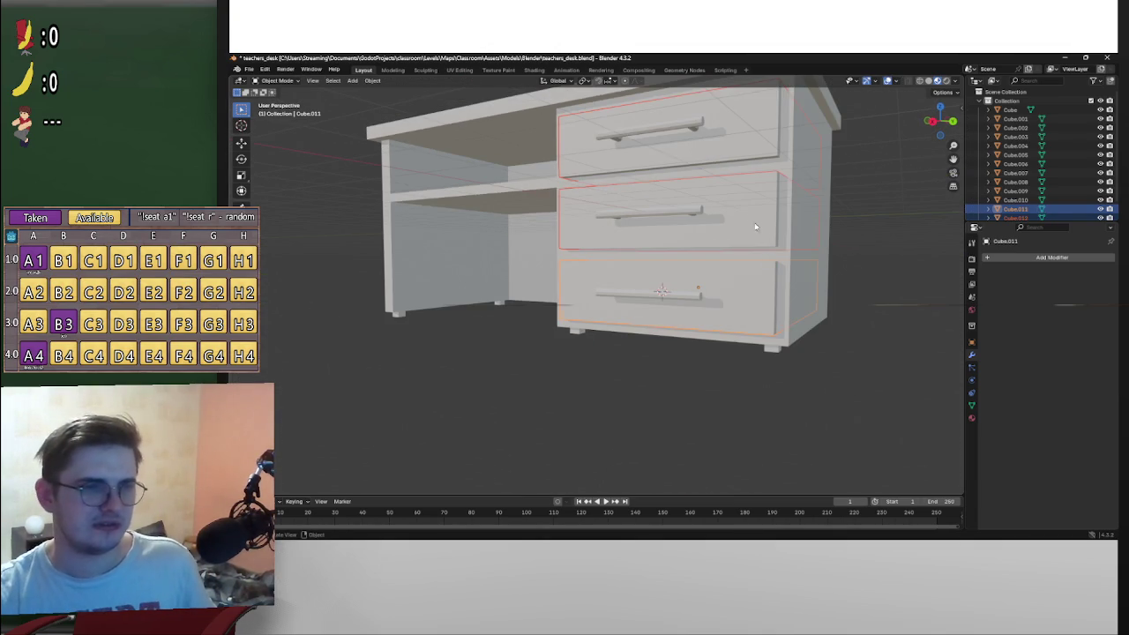
Step: Switch to the top drawer object, return to Object Mode, and orbit to check the drawers
mouse_move(782, 227)
left_mouse_down()
mouse_move(741, 253)
mouse_move(711, 303)
mouse_move(752, 233)
left_mouse_up()
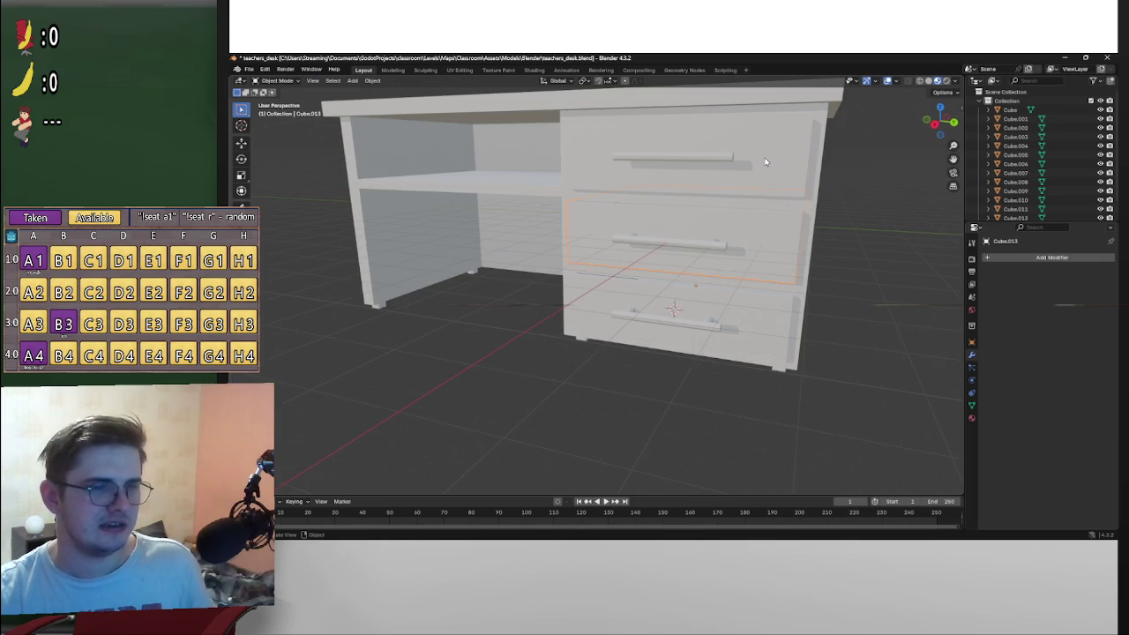
key("alt+q")
mouse_move(828, 212)
left_mouse_down()
mouse_move(798, 207)
mouse_move(685, 280)
mouse_move(742, 272)
left_mouse_up()
key("Tab")
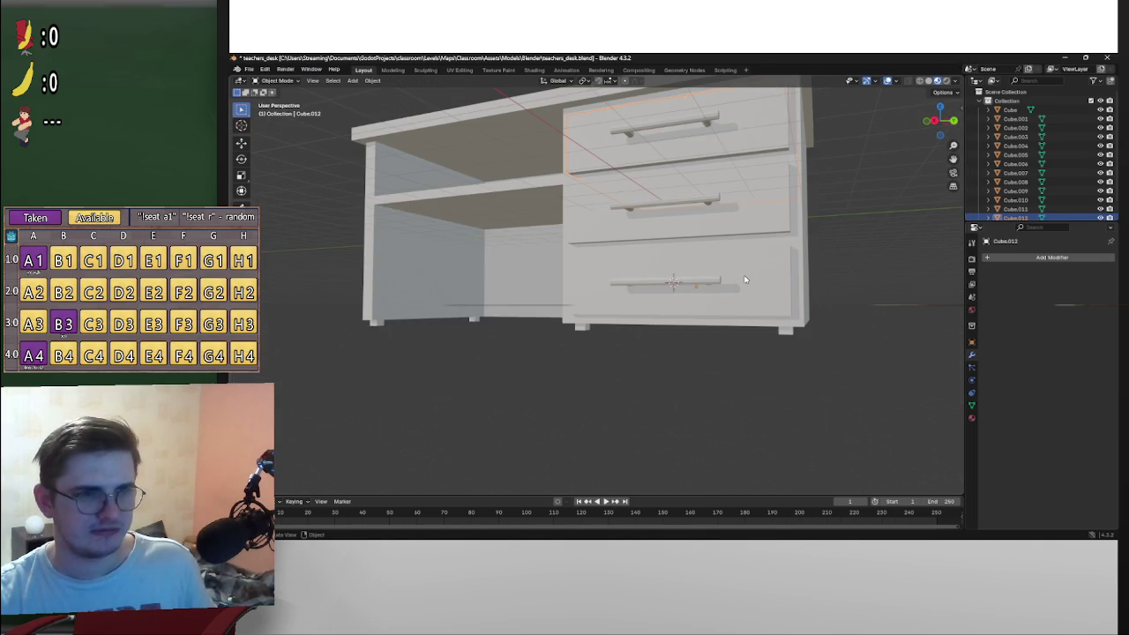
scroll(744, 280, "down", 3)
mouse_move(744, 279)
left_mouse_down()
mouse_move(831, 288)
mouse_move(837, 303)
mouse_move(774, 255)
mouse_move(811, 279)
left_mouse_up()
scroll(794, 209, "up", 5)
left_click_drag(794, 209, 721, 288)
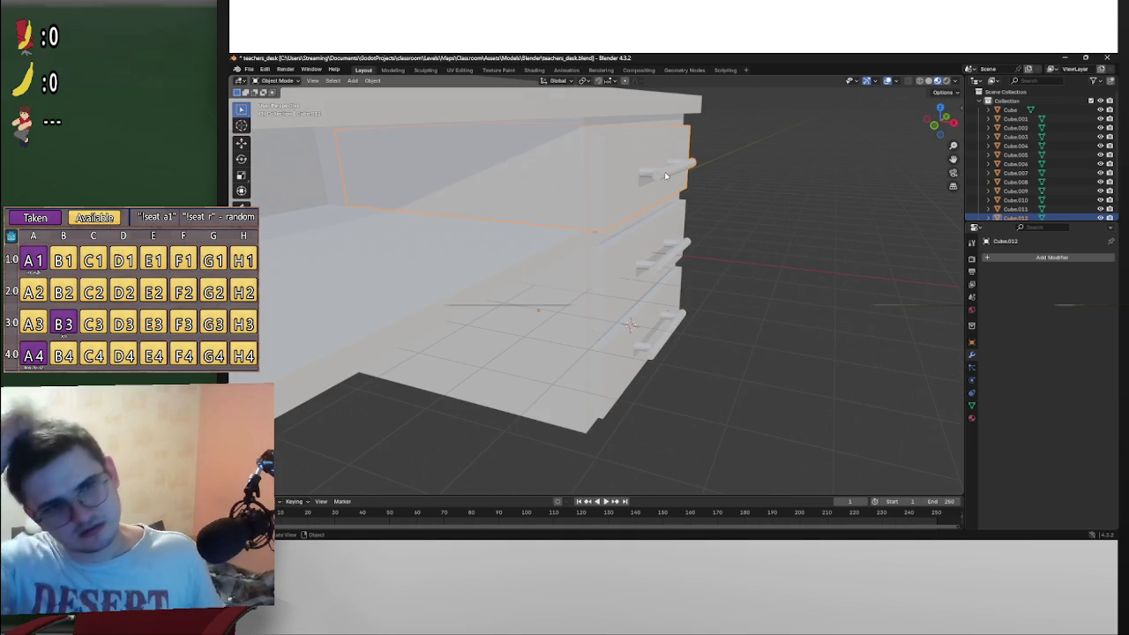
scroll(1023, 213, "down", 1)
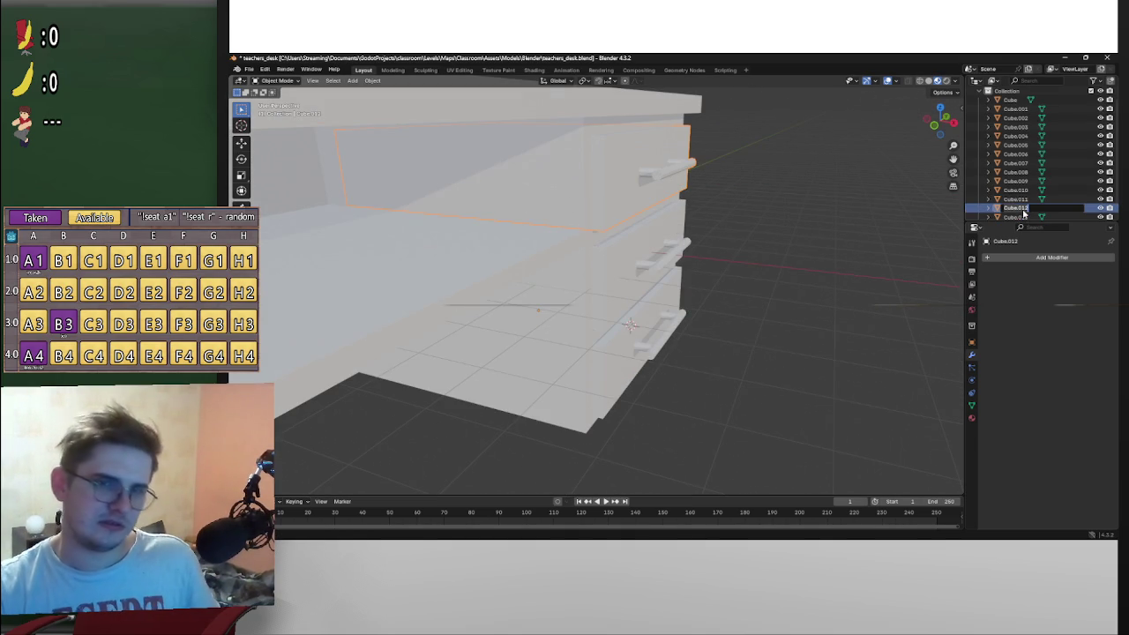
Step: Rename Cube.012 to Drawer, select Cube.013, and switch over to Godot
type("dra")
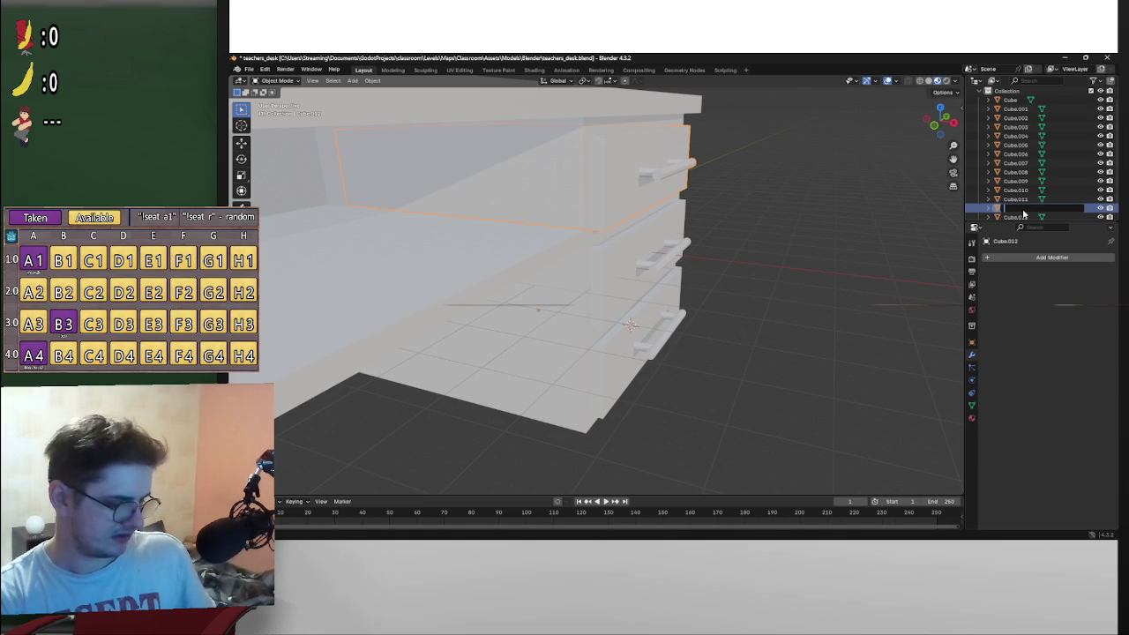
type("awer")
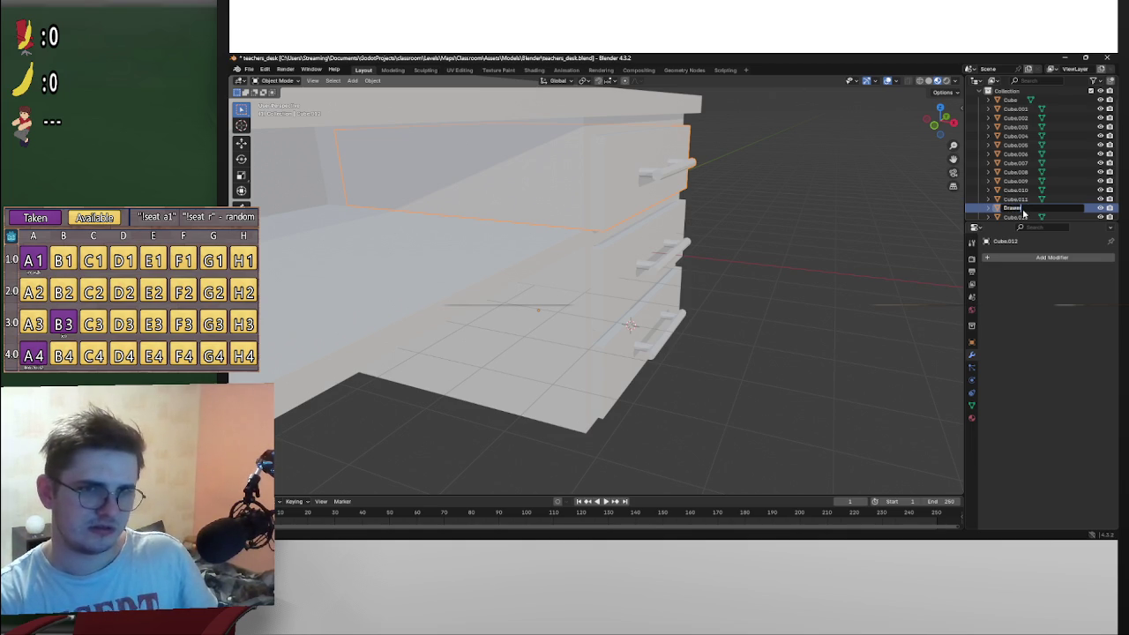
key("Return")
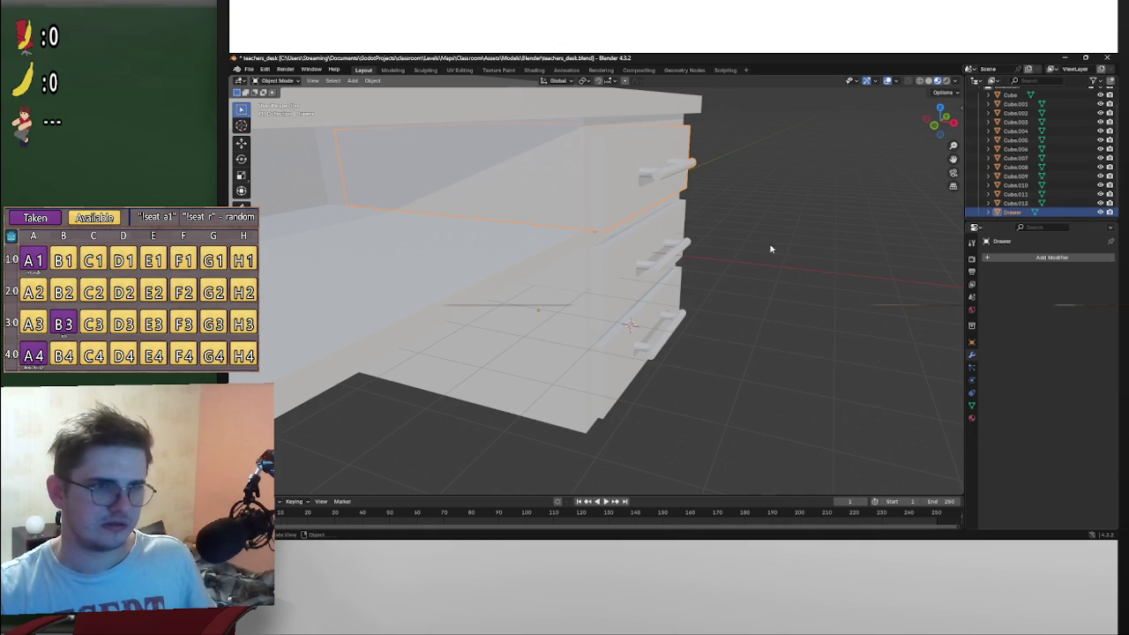
left_click(675, 243)
key("alt+Tab")
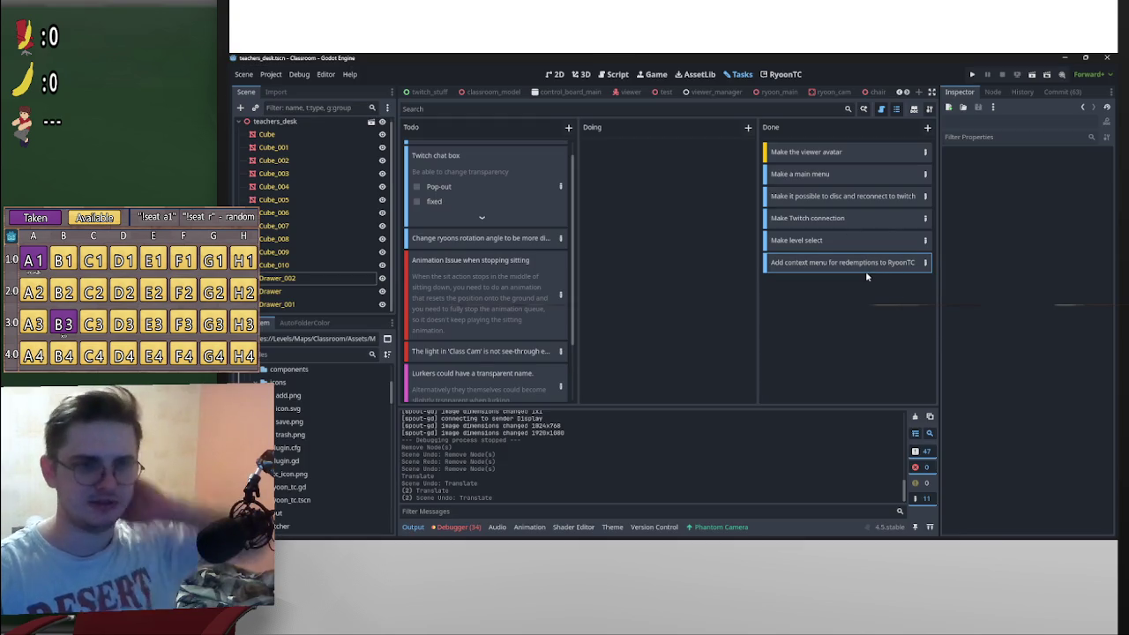
Step: Close the ryoon_tc and redemption_item scene tabs and return to the classroom scene
left_click(425, 93)
scroll(481, 94, "up", 3)
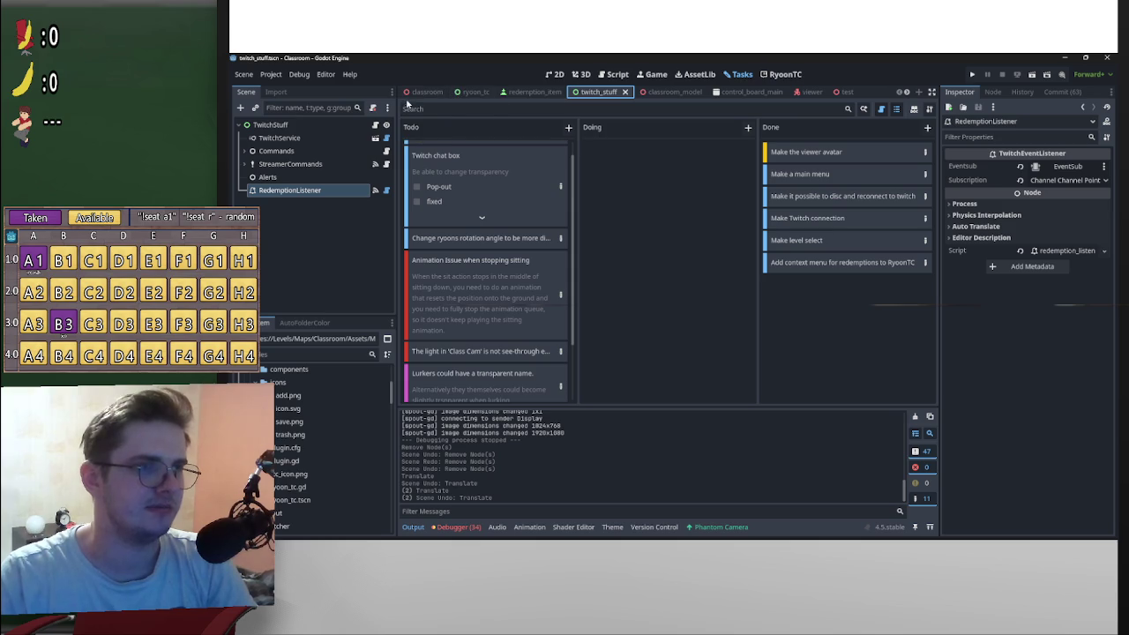
middle_click(473, 93)
middle_click(477, 92)
left_click(423, 92)
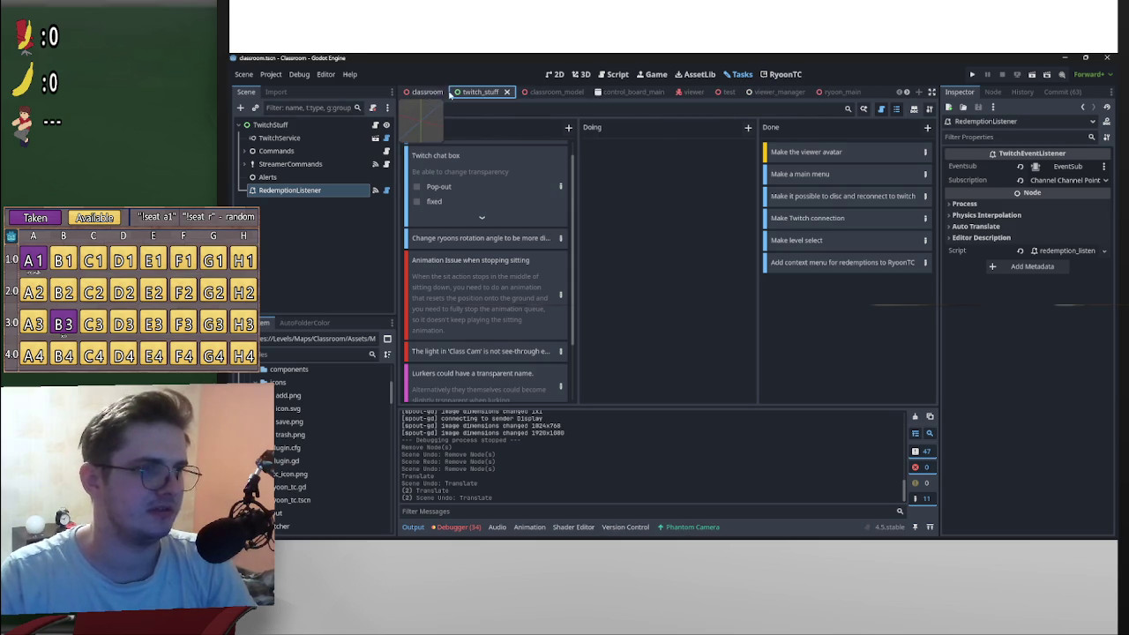
Step: Show the RyoonTC redemptions view, scroll through it, then switch to Spotify
left_click(773, 76)
scroll(496, 318, "down", 5)
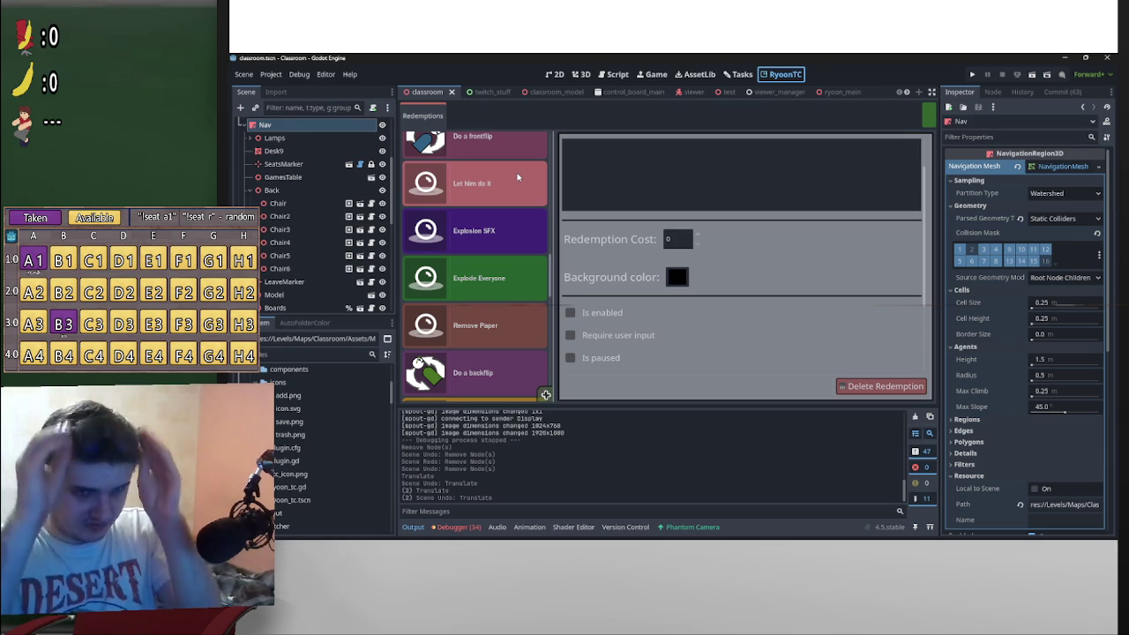
scroll(538, 280, "down", 5)
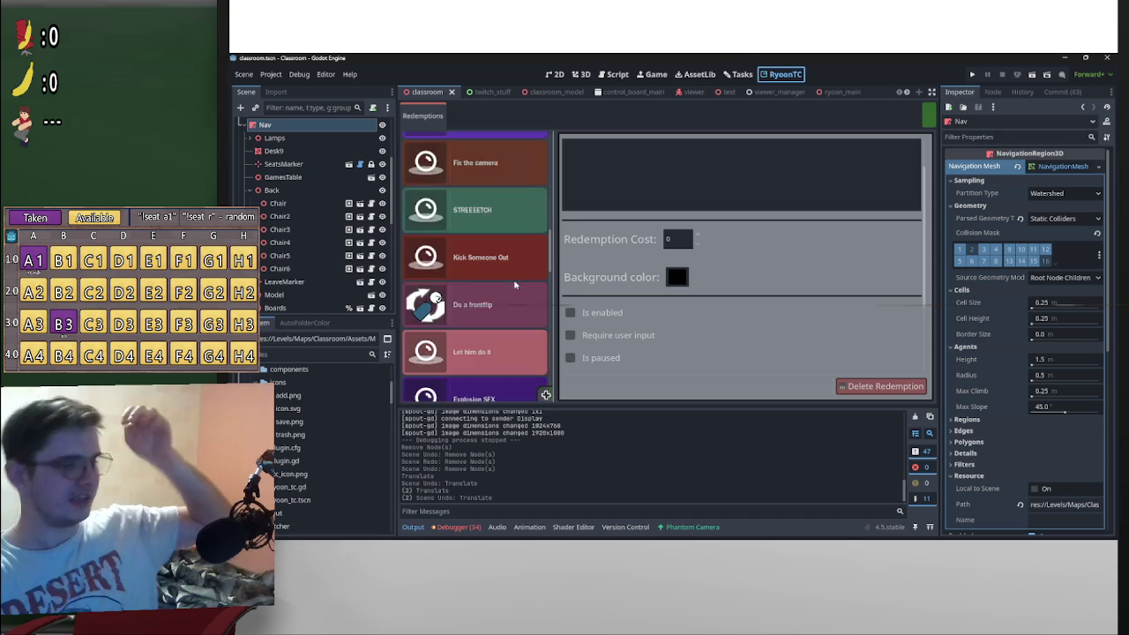
scroll(508, 205, "down", 4)
scroll(528, 201, "up", 4)
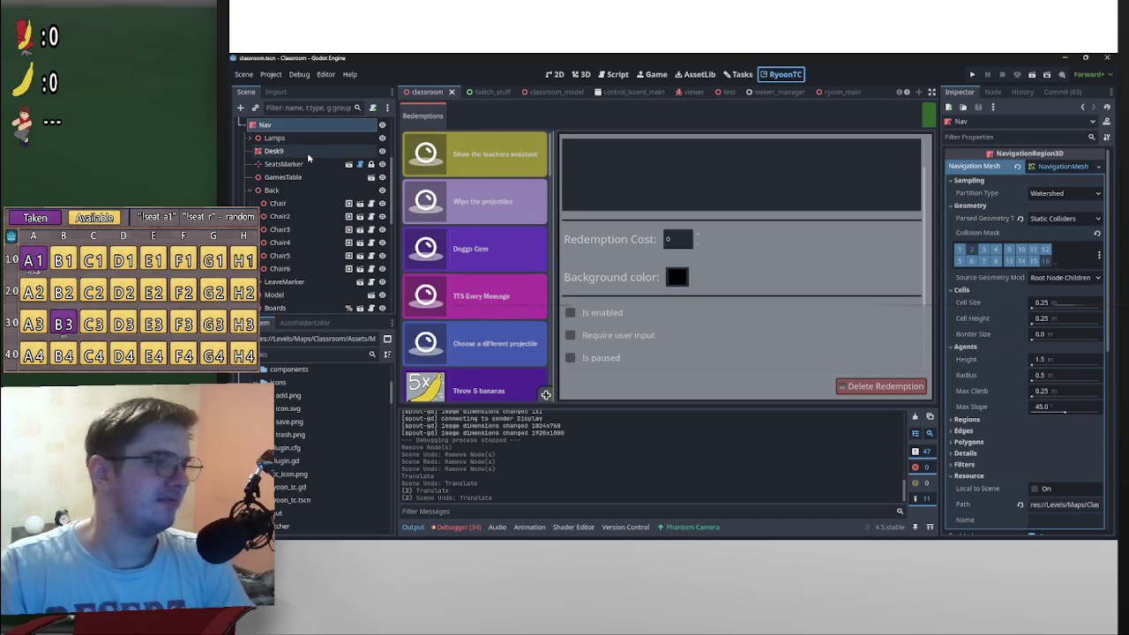
scroll(335, 220, "up", 3)
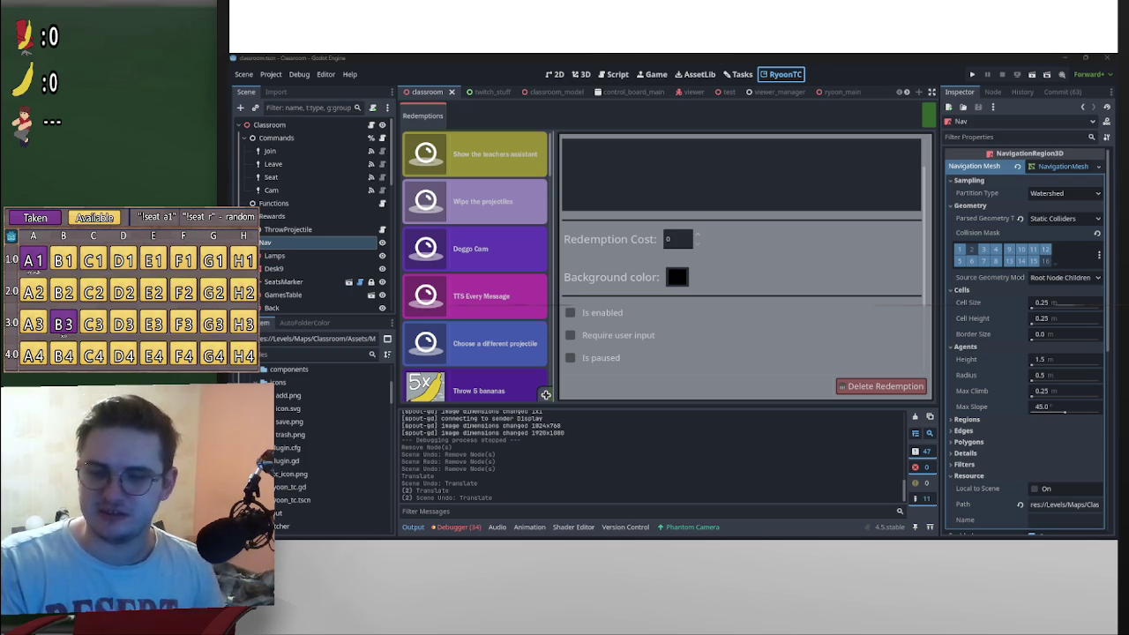
key("alt+Tab")
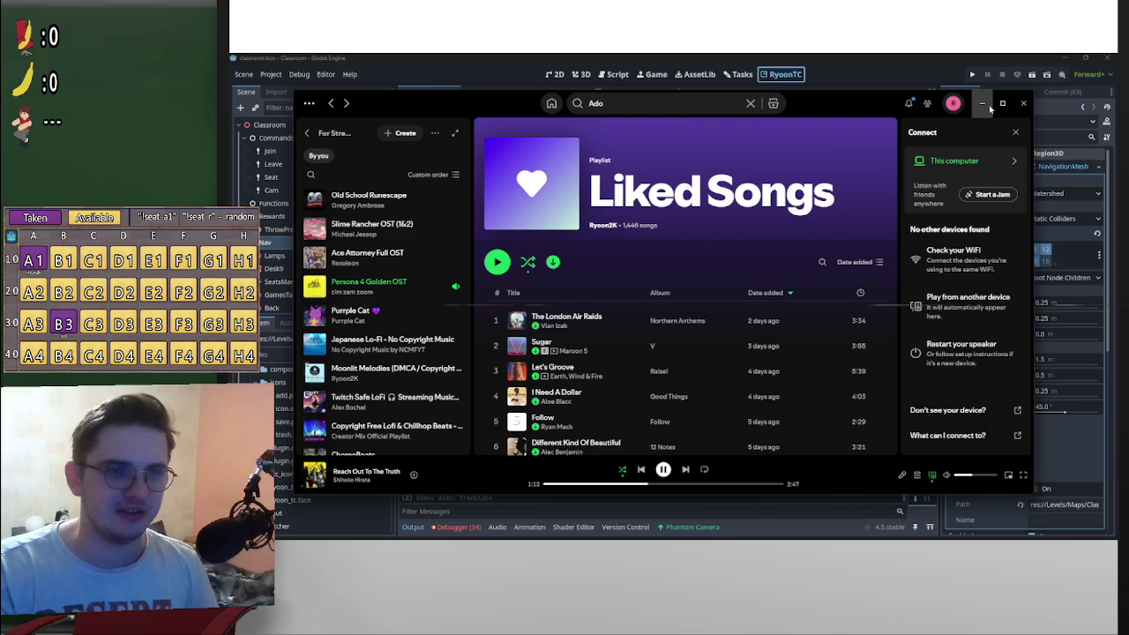
Step: Minimize Spotify and switch to the Twitch Creator Dashboard
left_click(985, 104)
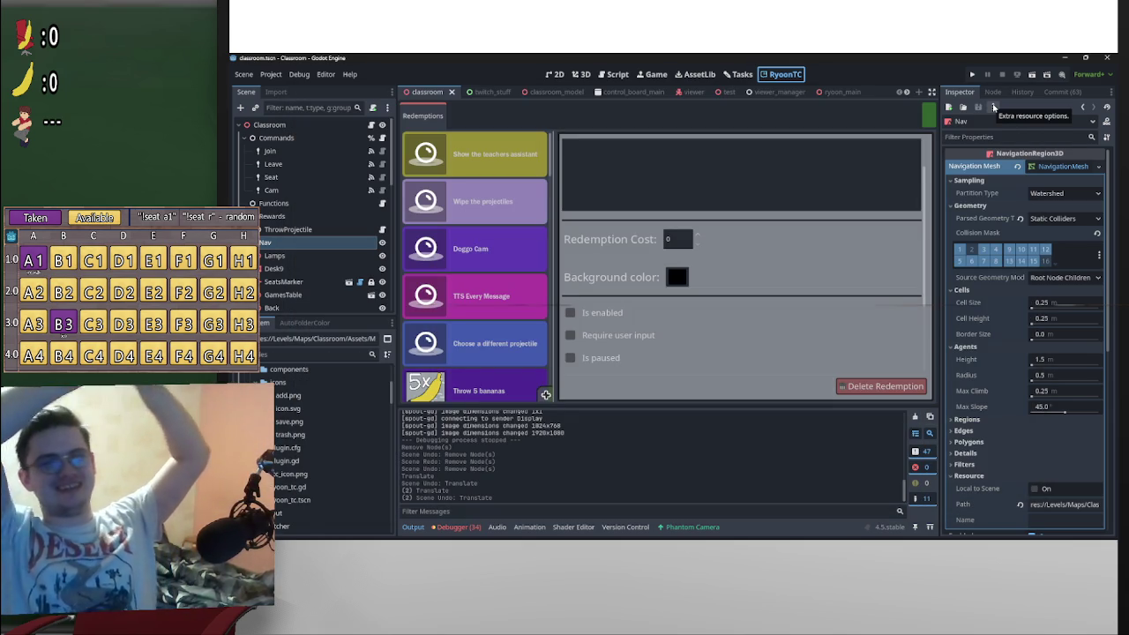
mouse_move(675, 533)
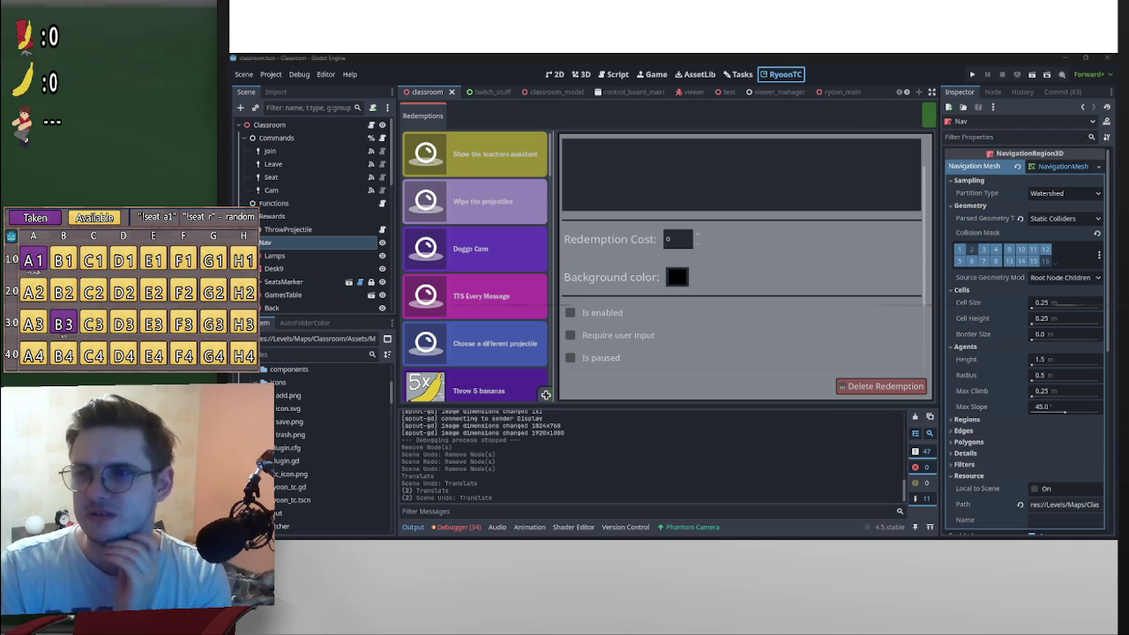
key("alt+Tab")
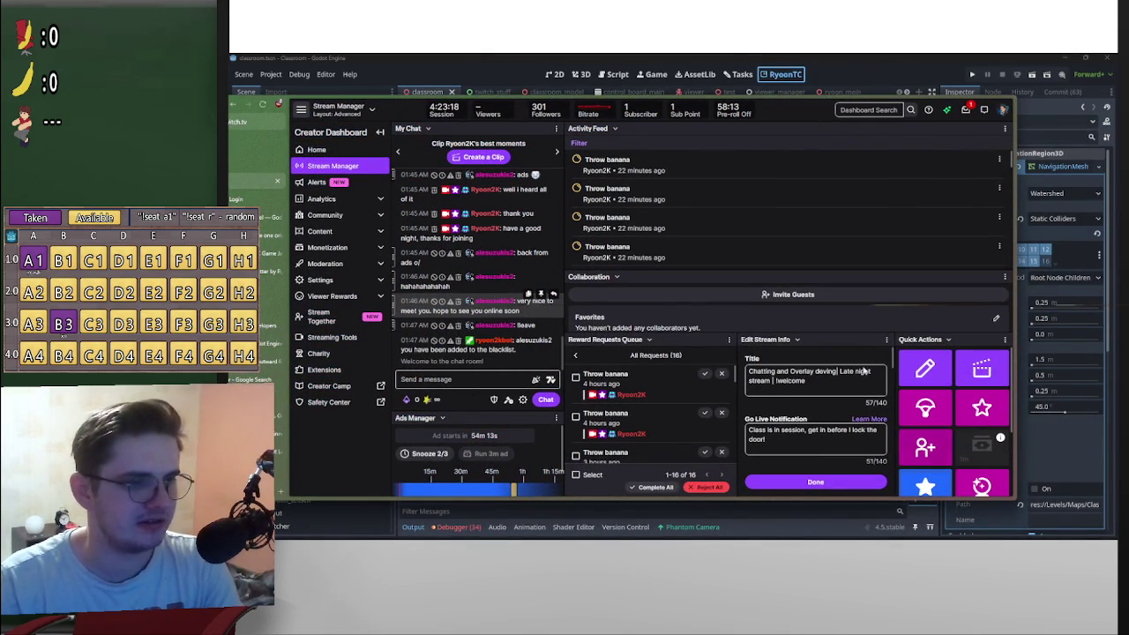
mouse_move(981, 102)
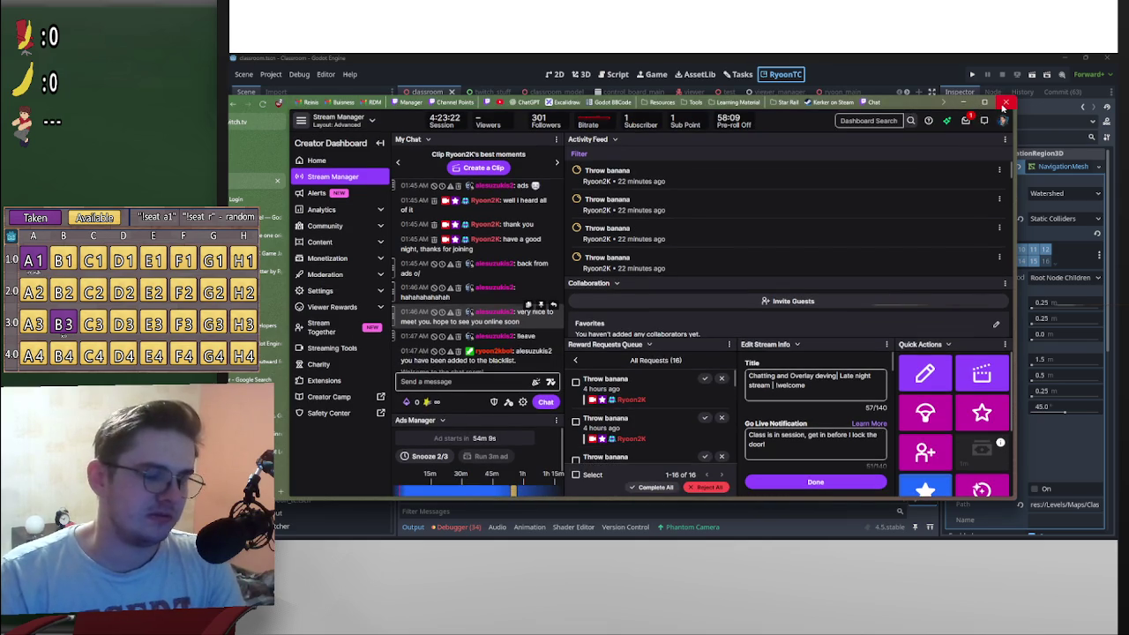
left_click(1003, 107)
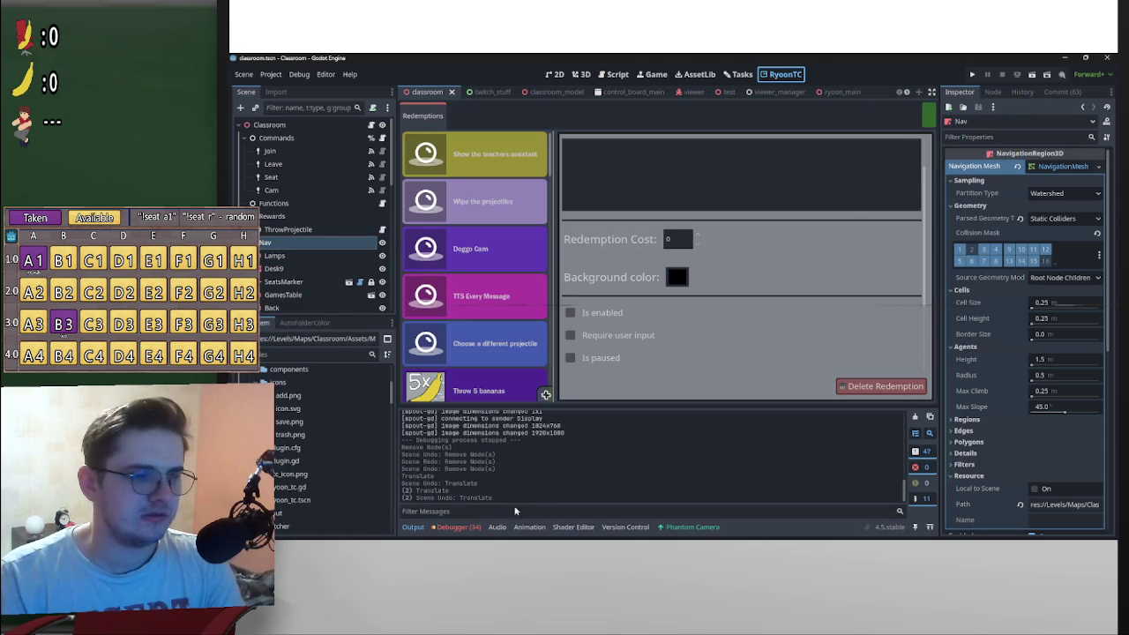
left_click(456, 527)
Step: Show the Debugger's Errors list and jump to the db_manager.gd:103 SQLite binding error in the script
left_click(466, 414)
scroll(704, 494, "down", 5)
scroll(880, 447, "up", 2)
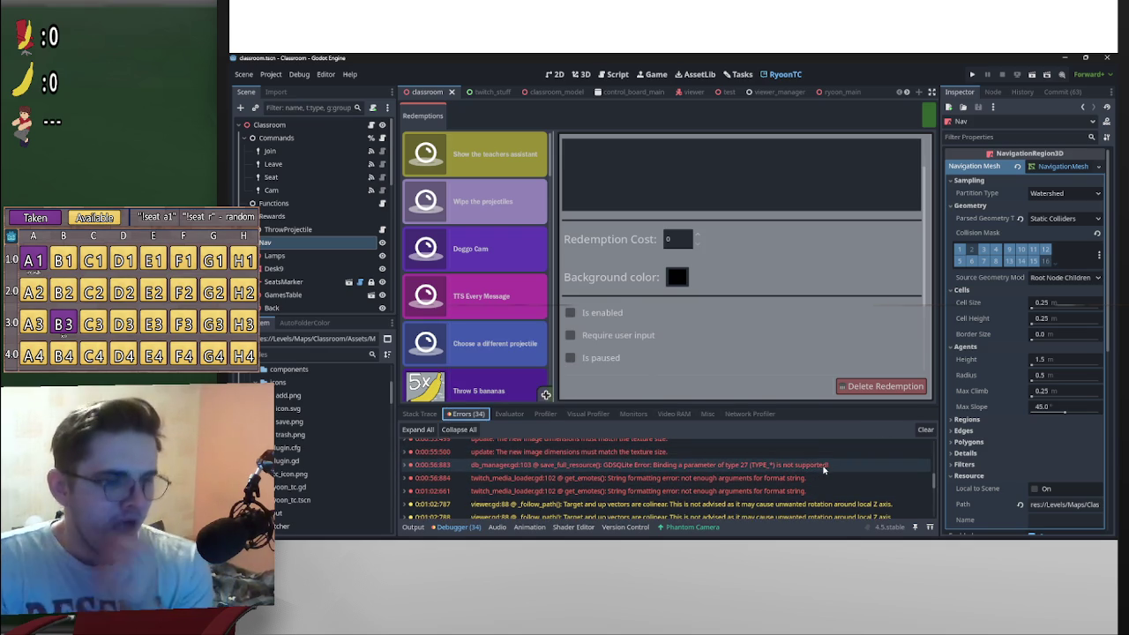
mouse_move(823, 470)
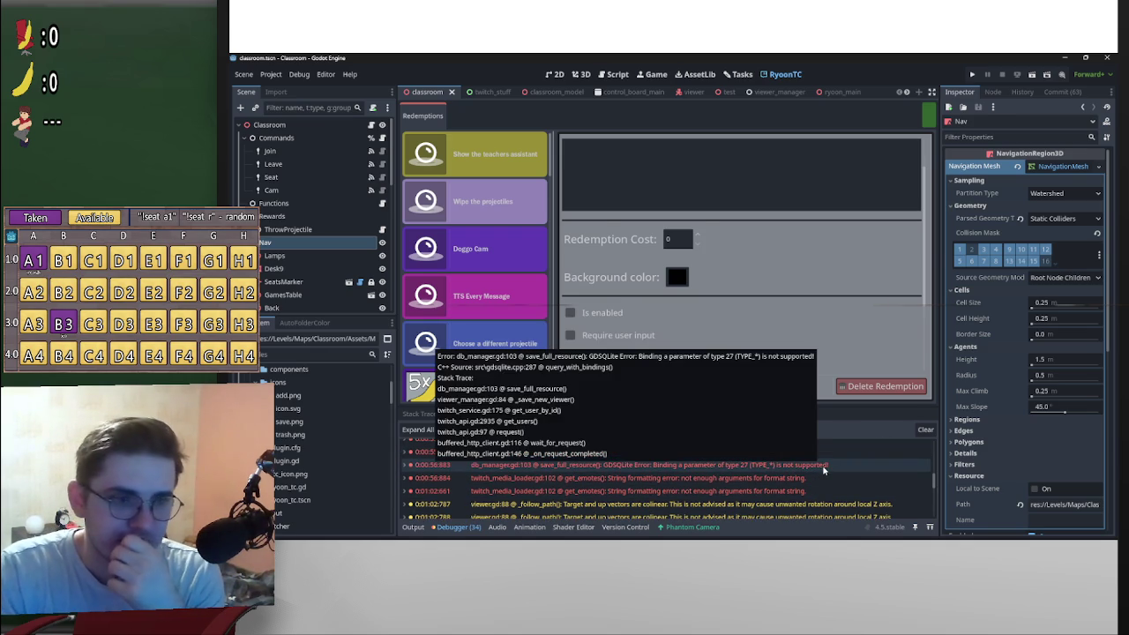
left_click(823, 469)
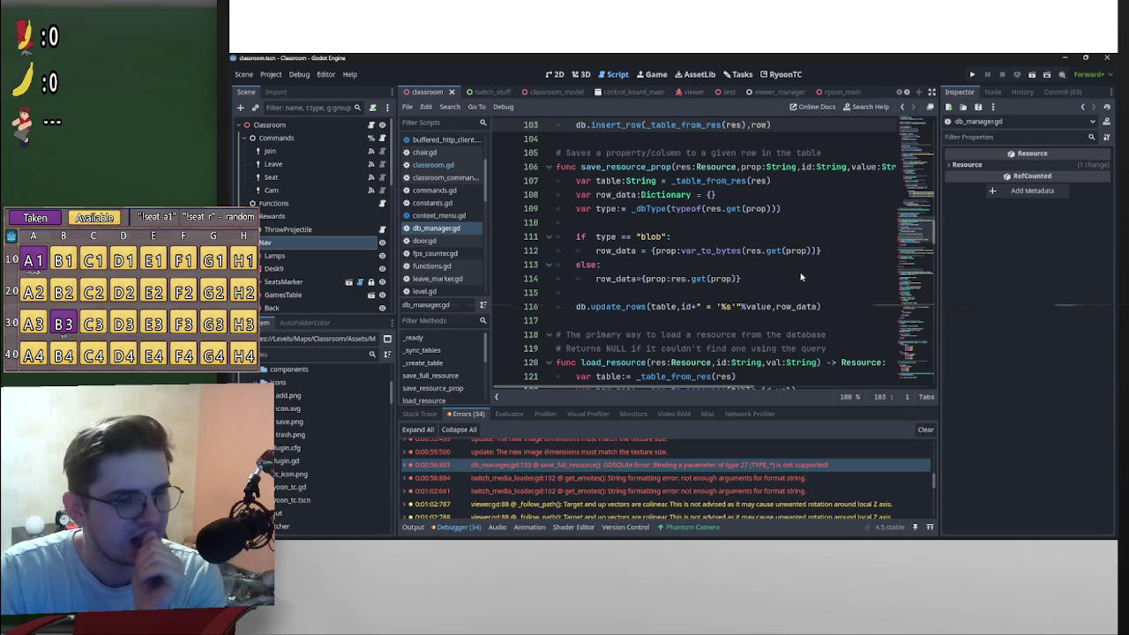
scroll(802, 466, "down", 5)
scroll(803, 468, "down", 1)
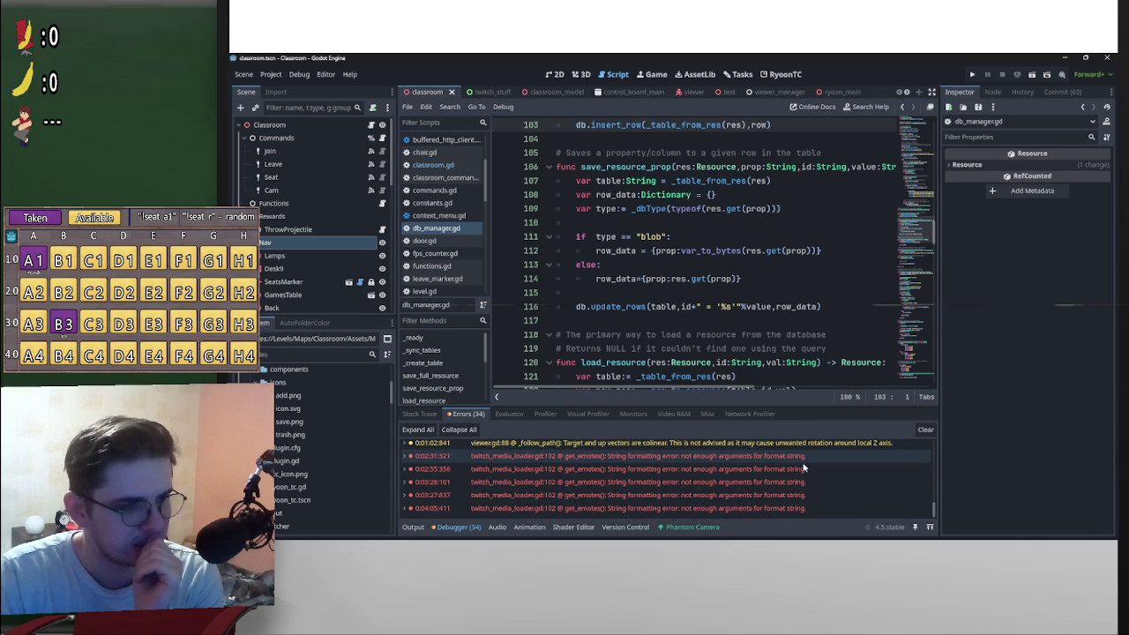
scroll(936, 507, "up", 2)
scroll(935, 507, "down", 2)
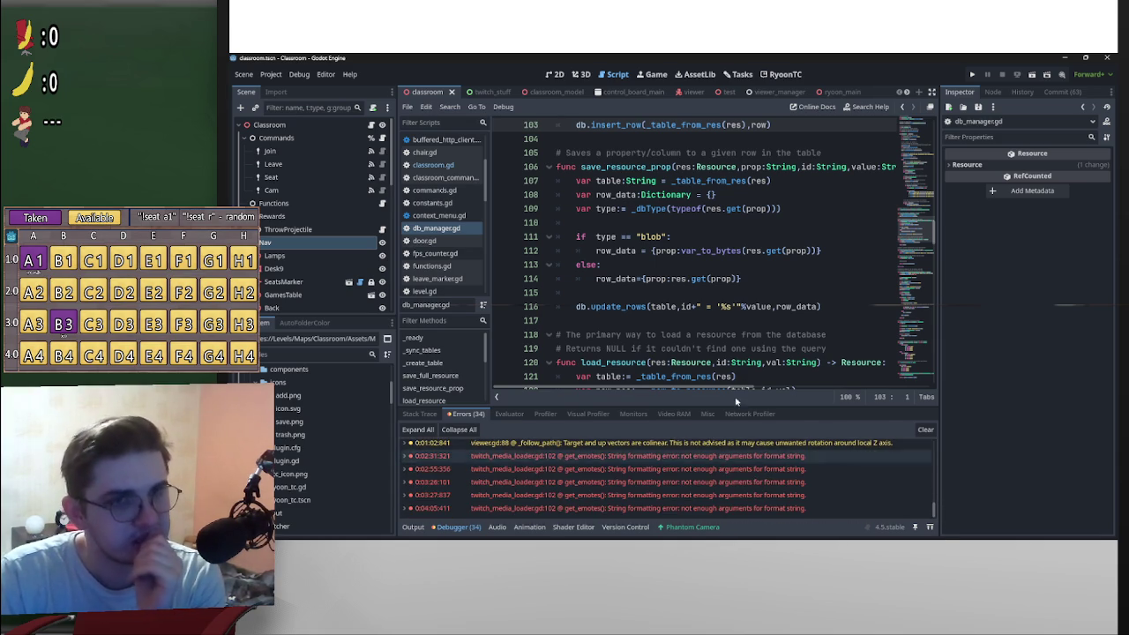
scroll(666, 479, "up", 3)
left_click(618, 445)
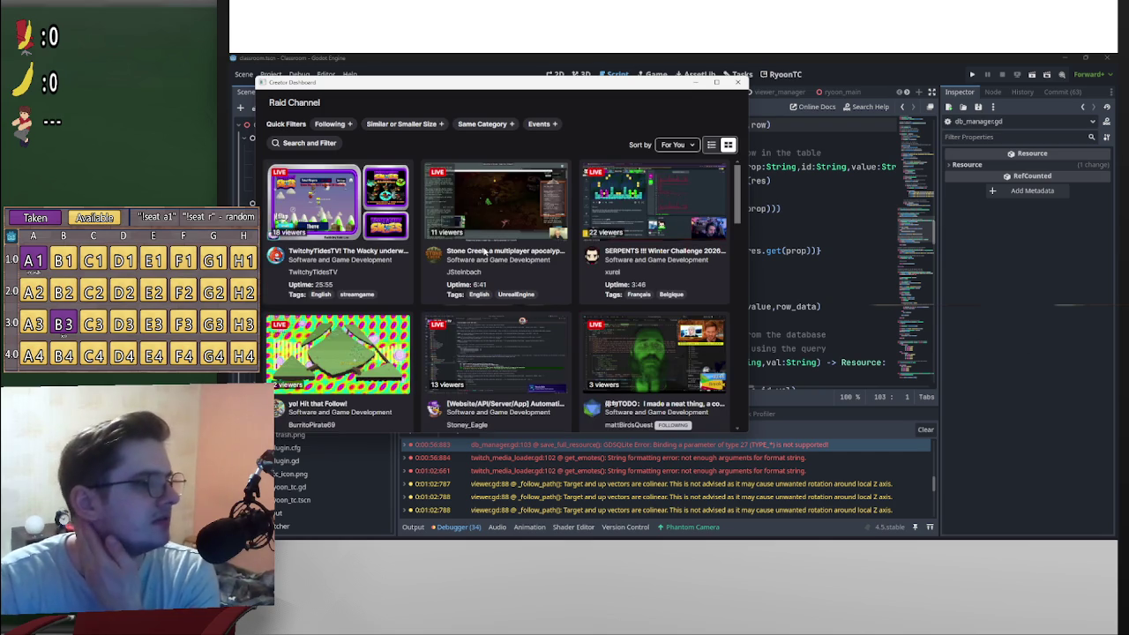
Step: Scroll through the live Software and Game Development stream cards available to raid
scroll(583, 164, "down", 1)
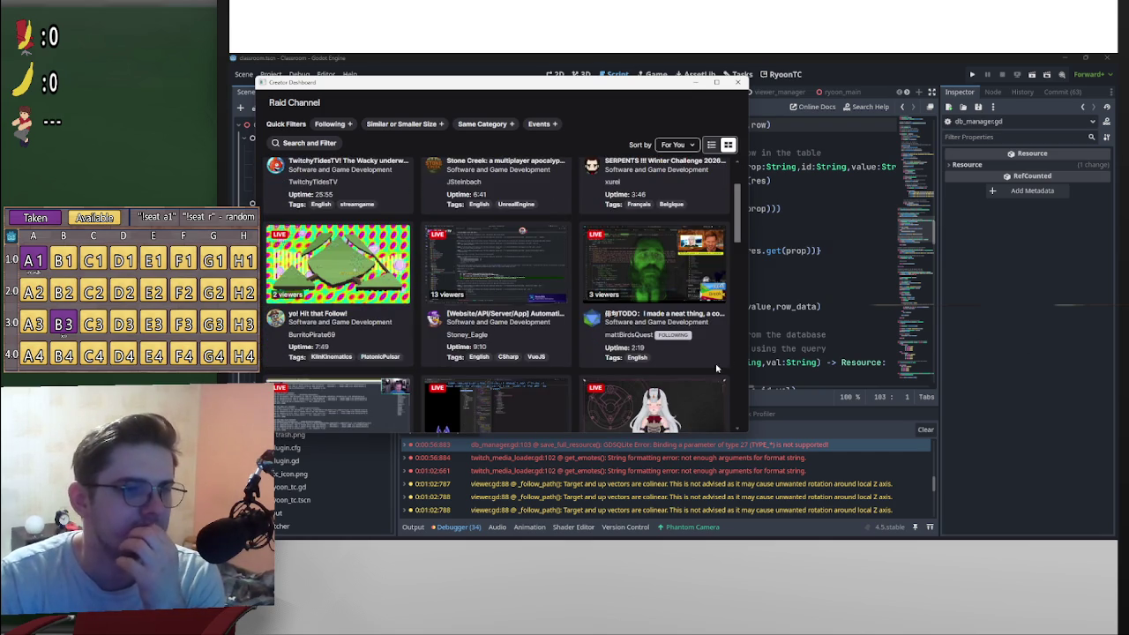
scroll(730, 381, "down", 1)
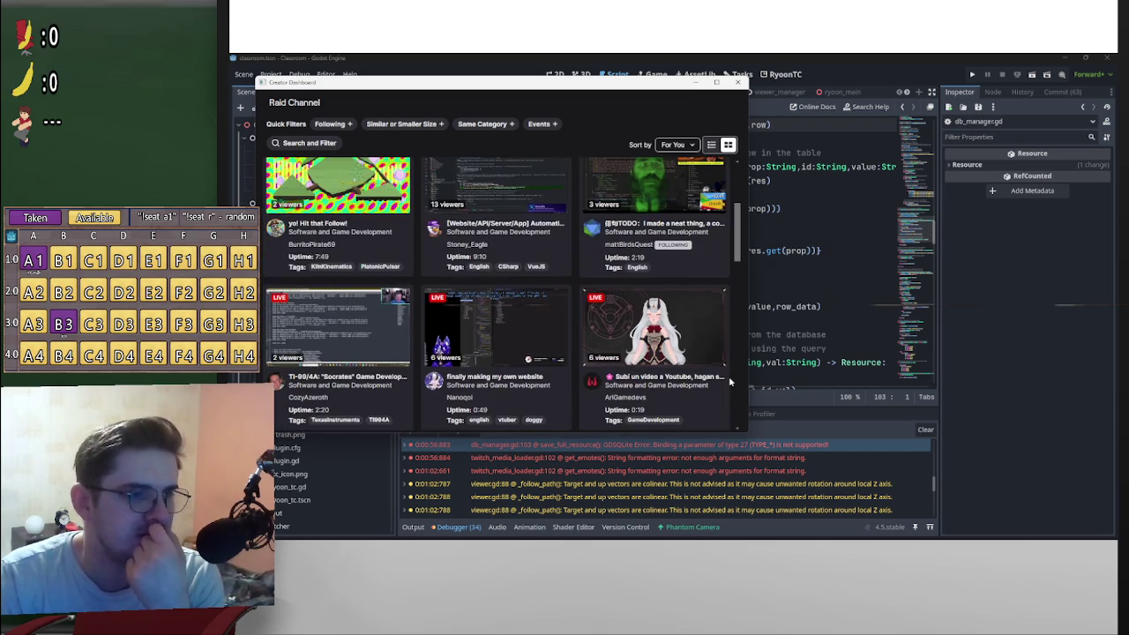